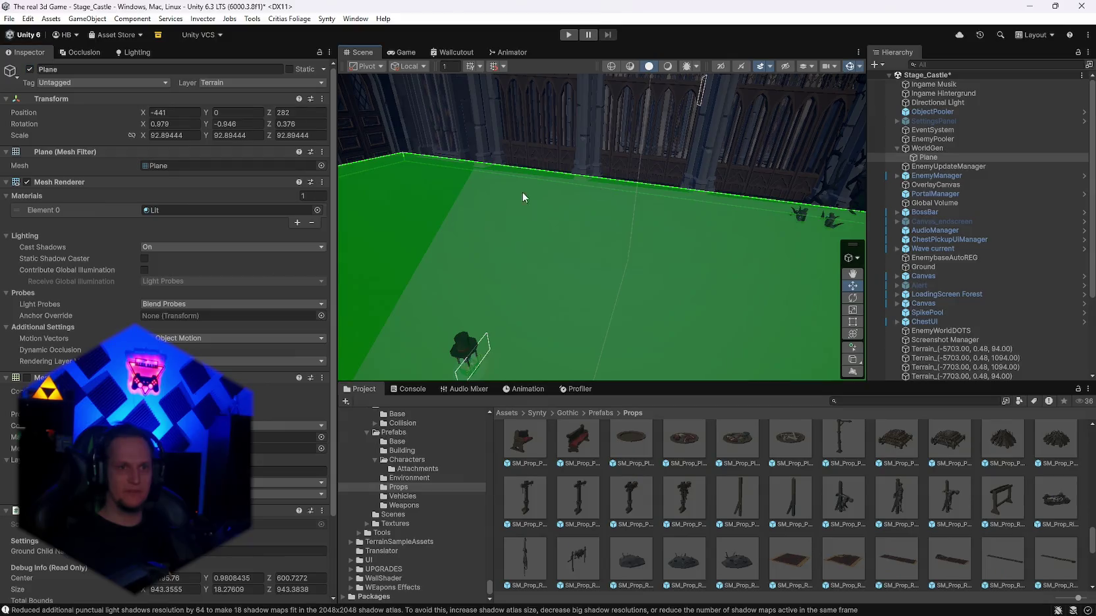
Step: Inspect the green ground plane and castle walls, then switch off the Plane
{"action": "mouse_move", "coordinate": [461, 237]}
{"action": "left_mouse_down"}
{"action": "mouse_move", "coordinate": [238, 238]}
{"action": "mouse_move", "coordinate": [236, 221]}
{"action": "left_mouse_up"}
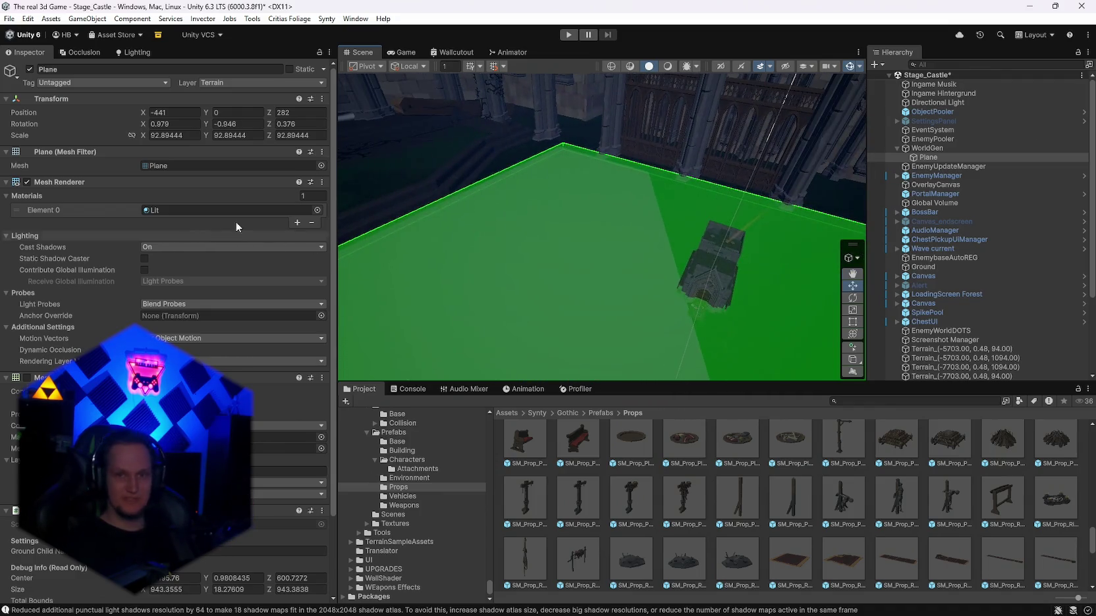
{"action": "double_click", "coordinate": [356, 52]}
{"action": "mouse_move", "coordinate": [569, 254]}
{"action": "left_mouse_down"}
{"action": "mouse_move", "coordinate": [185, 272]}
{"action": "mouse_move", "coordinate": [193, 266]}
{"action": "mouse_move", "coordinate": [167, 254]}
{"action": "mouse_move", "coordinate": [161, 224]}
{"action": "mouse_move", "coordinate": [147, 232]}
{"action": "mouse_move", "coordinate": [93, 211]}
{"action": "mouse_move", "coordinate": [31, 205]}
{"action": "mouse_move", "coordinate": [1023, 206]}
{"action": "mouse_move", "coordinate": [582, 167]}
{"action": "mouse_move", "coordinate": [627, 154]}
{"action": "mouse_move", "coordinate": [766, 154]}
{"action": "mouse_move", "coordinate": [759, 159]}
{"action": "left_mouse_up"}
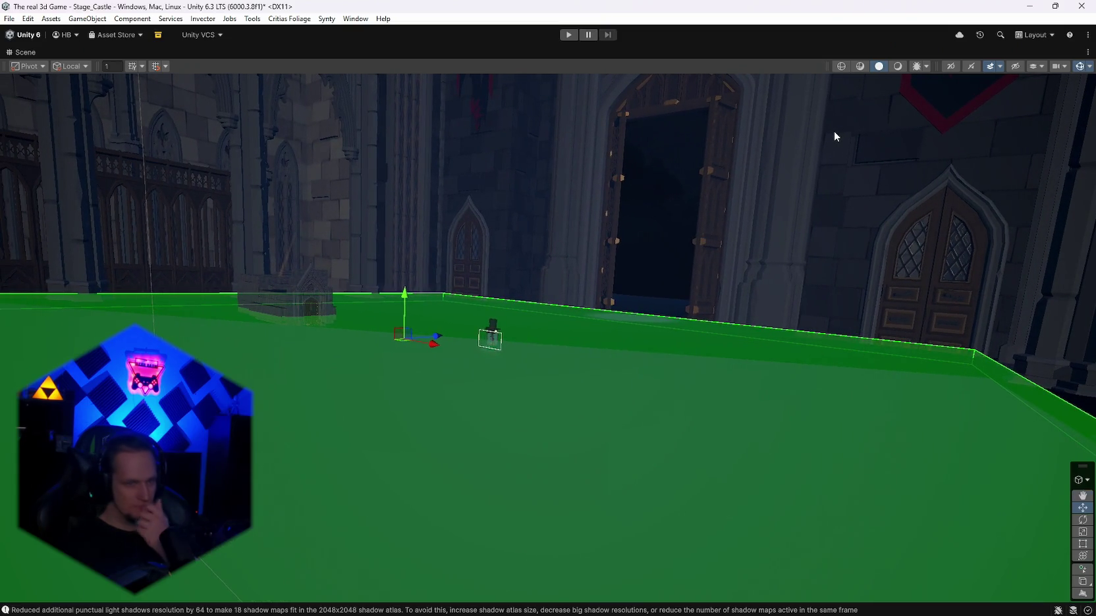
{"action": "left_click_drag", "start_coordinate": [852, 242], "coordinate": [833, 261]}
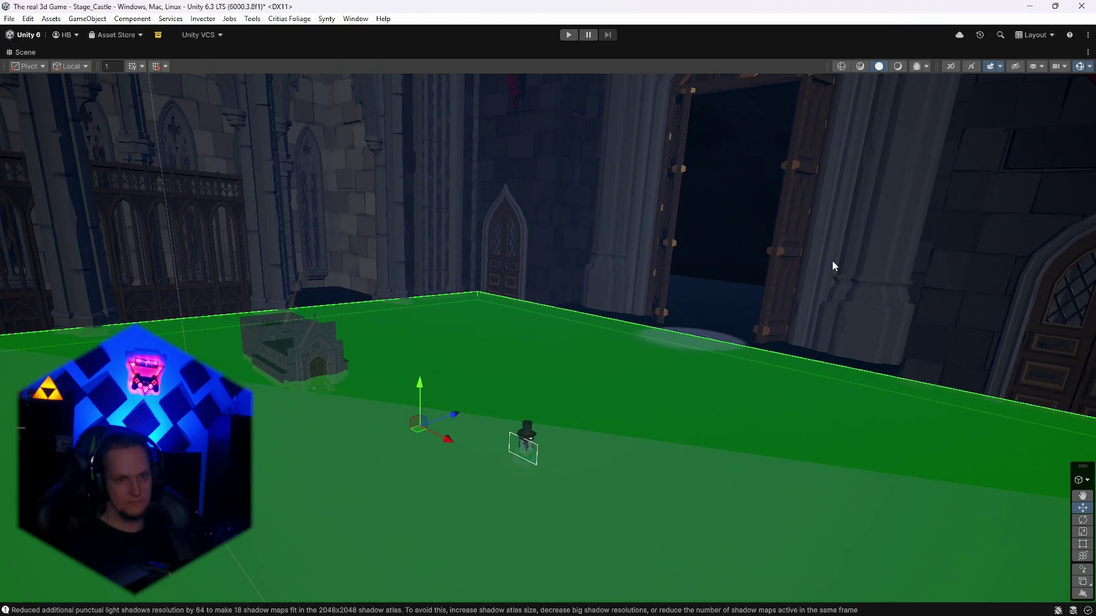
{"action": "mouse_move", "coordinate": [831, 263]}
{"action": "left_mouse_down"}
{"action": "mouse_move", "coordinate": [687, 269]}
{"action": "mouse_move", "coordinate": [524, 254]}
{"action": "mouse_move", "coordinate": [484, 259]}
{"action": "mouse_move", "coordinate": [453, 290]}
{"action": "mouse_move", "coordinate": [716, 304]}
{"action": "mouse_move", "coordinate": [740, 288]}
{"action": "left_mouse_up"}
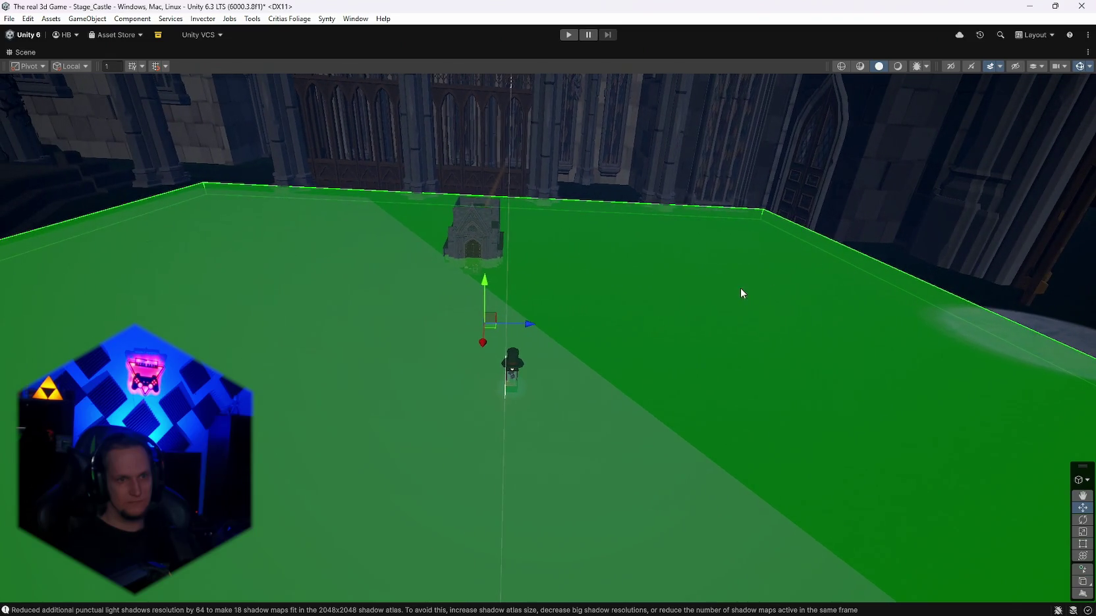
{"action": "key", "text": "shift+space"}
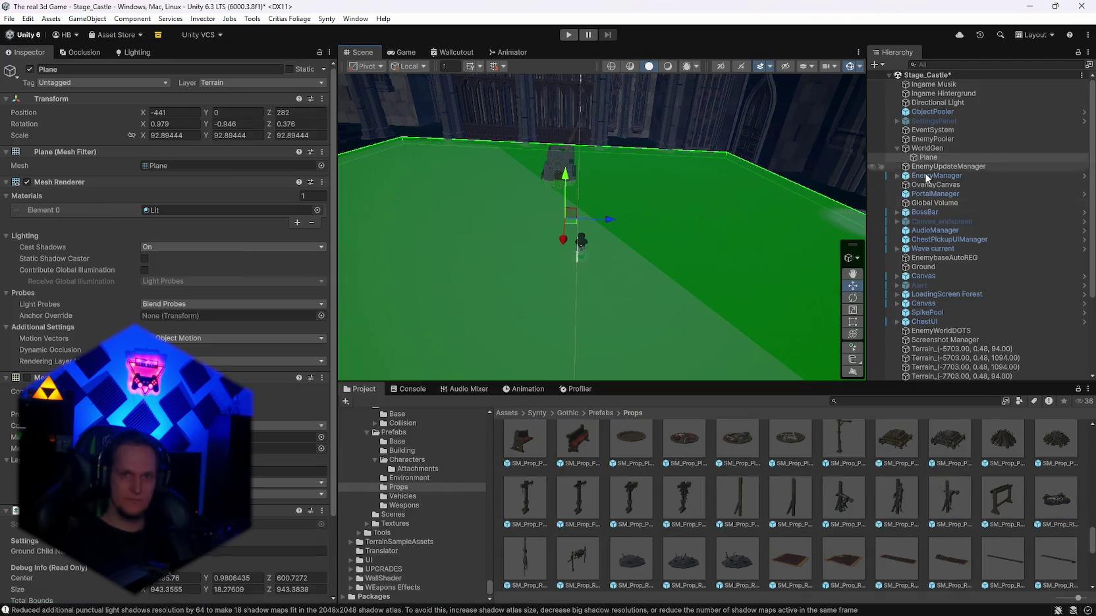
{"action": "left_click", "coordinate": [31, 70]}
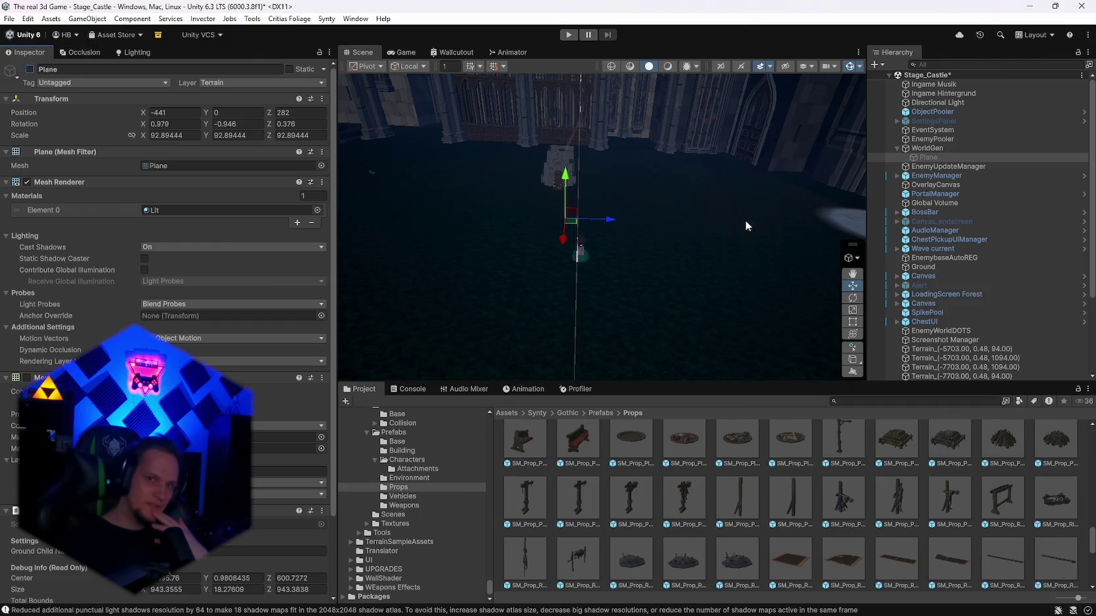
{"action": "left_click_drag", "start_coordinate": [665, 238], "coordinate": [738, 250]}
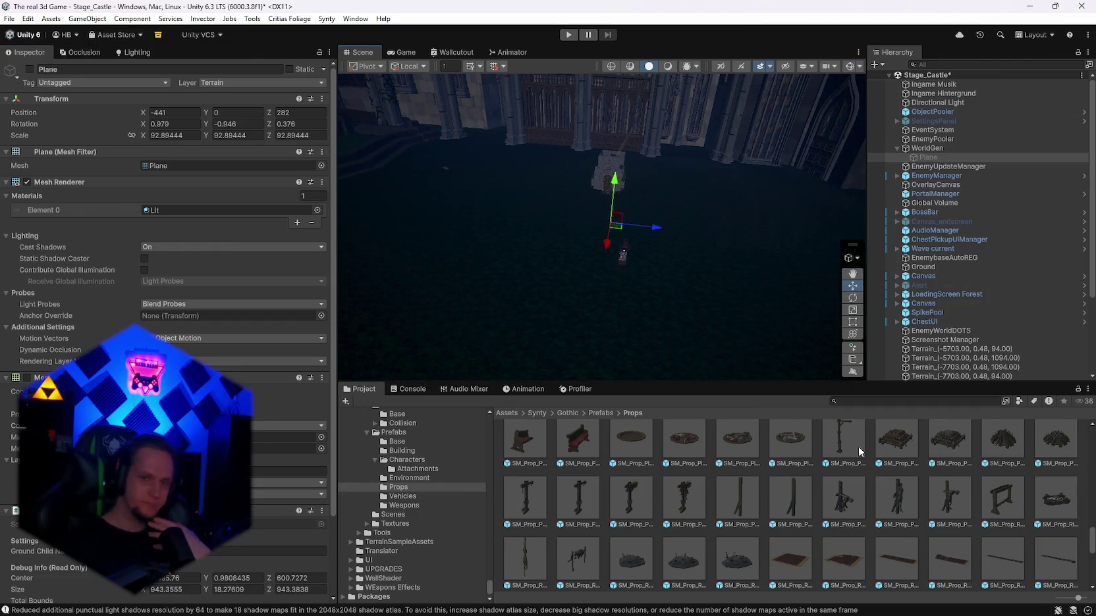
Step: Open the recent scene Demo_Cathedral_01, answering the unsaved-changes prompt
{"action": "left_click", "coordinate": [9, 19]}
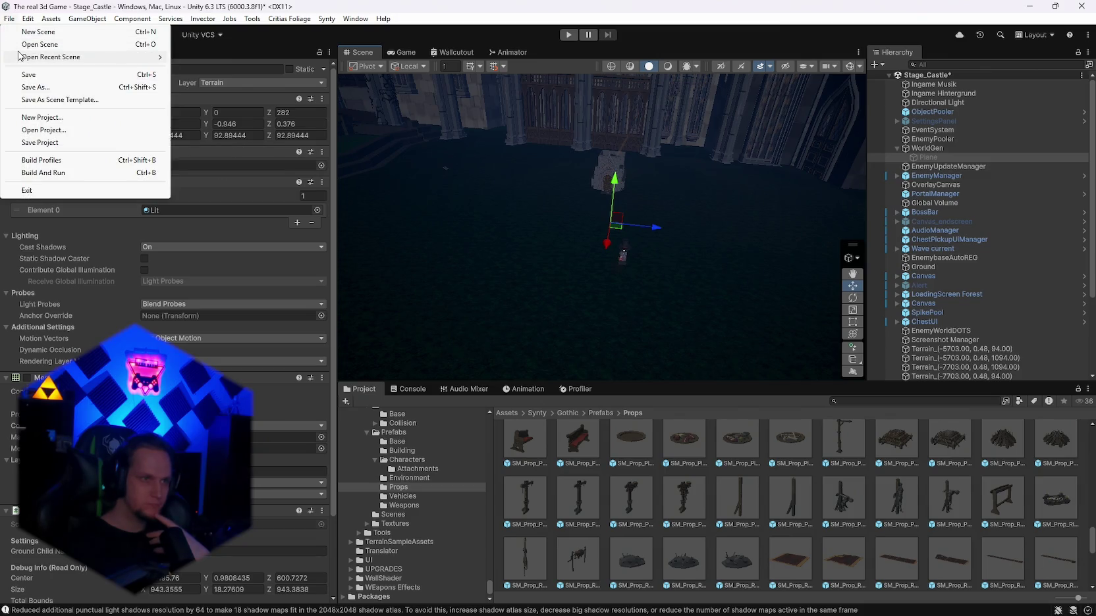
{"action": "mouse_move", "coordinate": [59, 58]}
{"action": "left_click", "coordinate": [249, 107]}
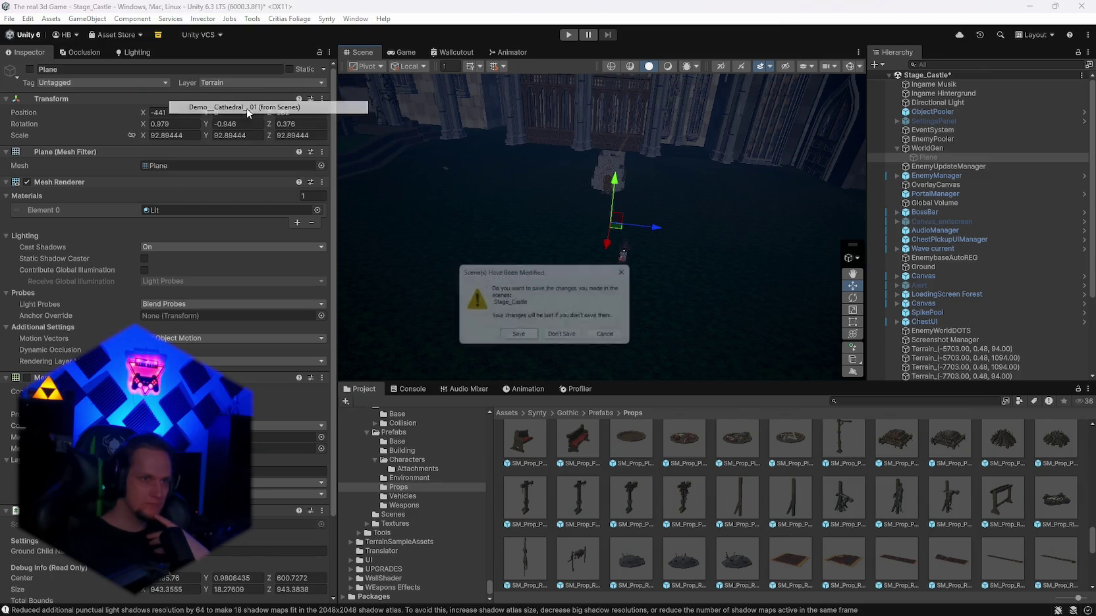
{"action": "left_click", "coordinate": [516, 338]}
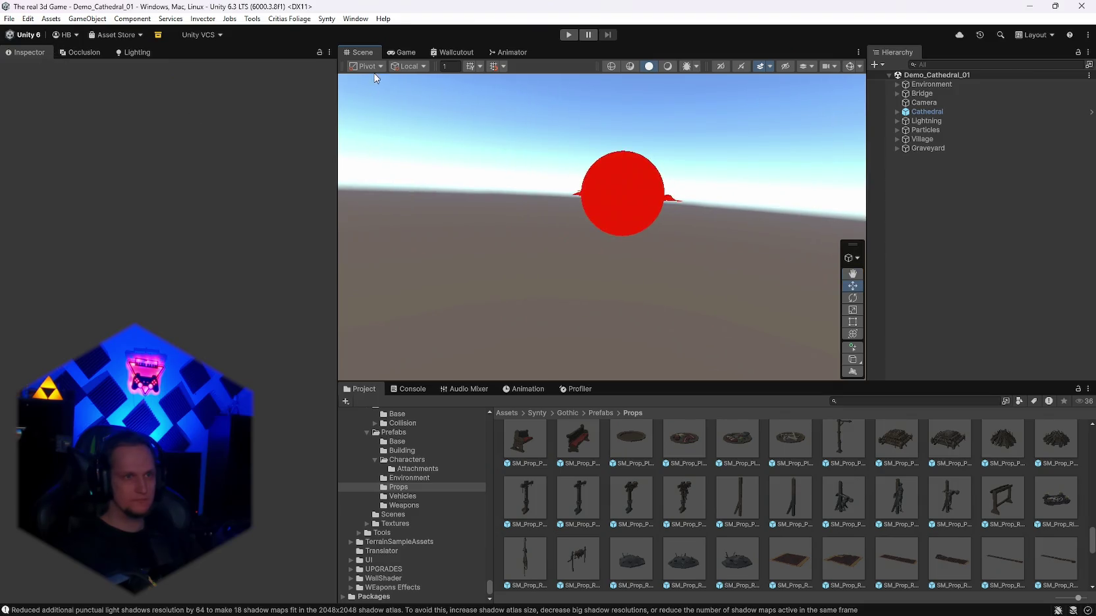
Step: Maximize the Scene view and fly toward the red sphere, then tilt up to the horizon
{"action": "double_click", "coordinate": [361, 53]}
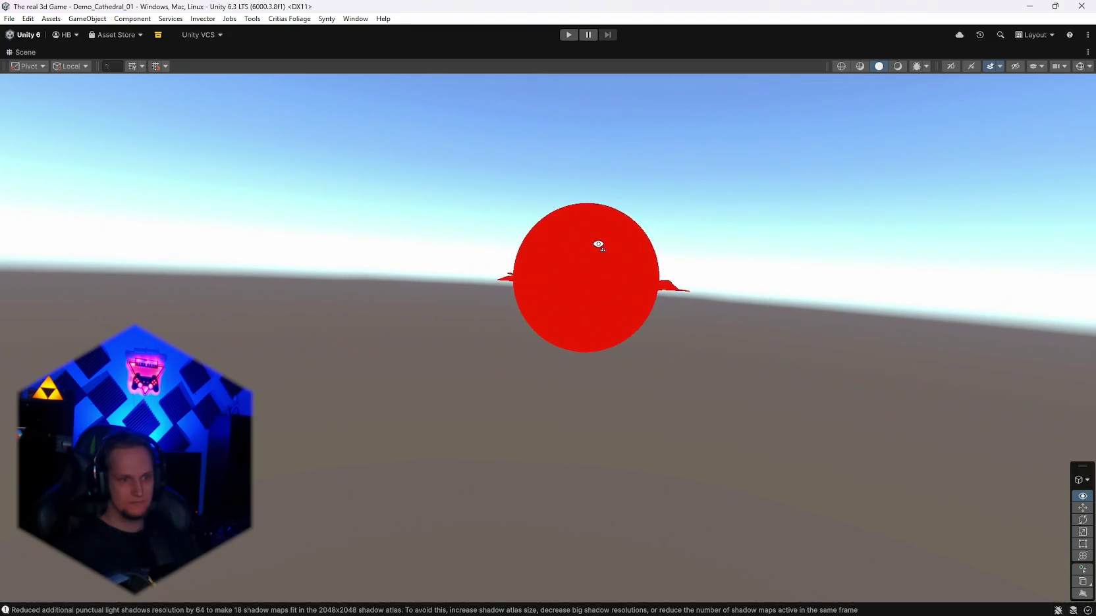
{"action": "mouse_move", "coordinate": [598, 244]}
{"action": "left_mouse_down"}
{"action": "mouse_move", "coordinate": [612, 254]}
{"action": "mouse_move", "coordinate": [624, 240]}
{"action": "mouse_move", "coordinate": [1047, 267]}
{"action": "mouse_move", "coordinate": [47, 264]}
{"action": "mouse_move", "coordinate": [108, 249]}
{"action": "mouse_move", "coordinate": [67, 240]}
{"action": "mouse_move", "coordinate": [25, 274]}
{"action": "mouse_move", "coordinate": [980, 301]}
{"action": "mouse_move", "coordinate": [773, 311]}
{"action": "mouse_move", "coordinate": [691, 262]}
{"action": "left_mouse_up"}
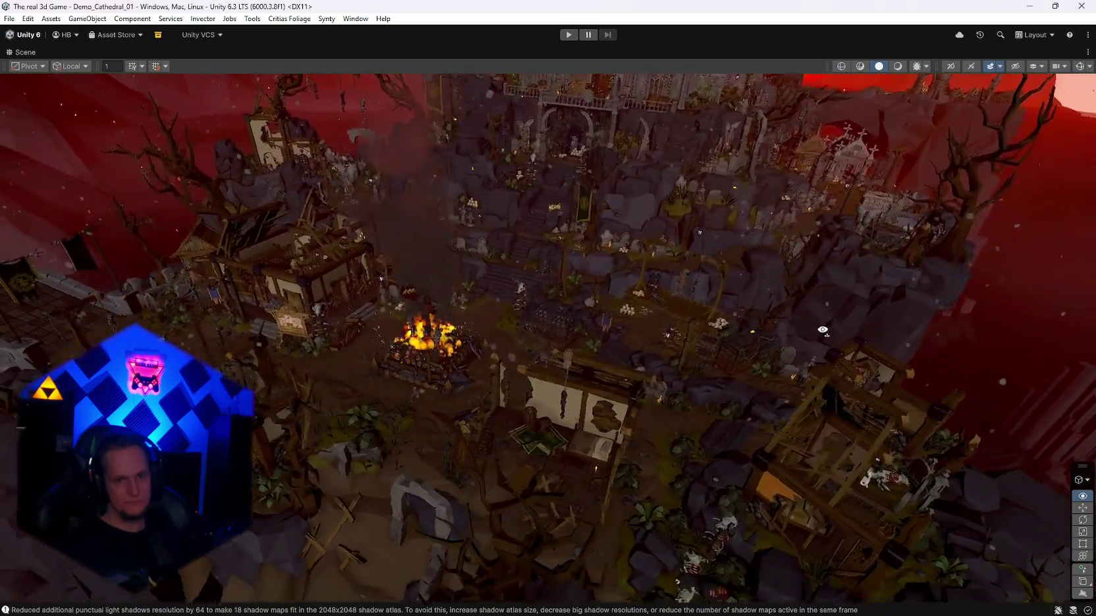
{"action": "mouse_move", "coordinate": [822, 330]}
{"action": "left_mouse_down"}
{"action": "mouse_move", "coordinate": [773, 343]}
{"action": "mouse_move", "coordinate": [760, 312]}
{"action": "mouse_move", "coordinate": [812, 272]}
{"action": "mouse_move", "coordinate": [838, 268]}
{"action": "mouse_move", "coordinate": [788, 236]}
{"action": "mouse_move", "coordinate": [795, 227]}
{"action": "mouse_move", "coordinate": [739, 274]}
{"action": "mouse_move", "coordinate": [777, 279]}
{"action": "mouse_move", "coordinate": [795, 259]}
{"action": "mouse_move", "coordinate": [593, 253]}
{"action": "mouse_move", "coordinate": [739, 287]}
{"action": "mouse_move", "coordinate": [573, 231]}
{"action": "left_mouse_up"}
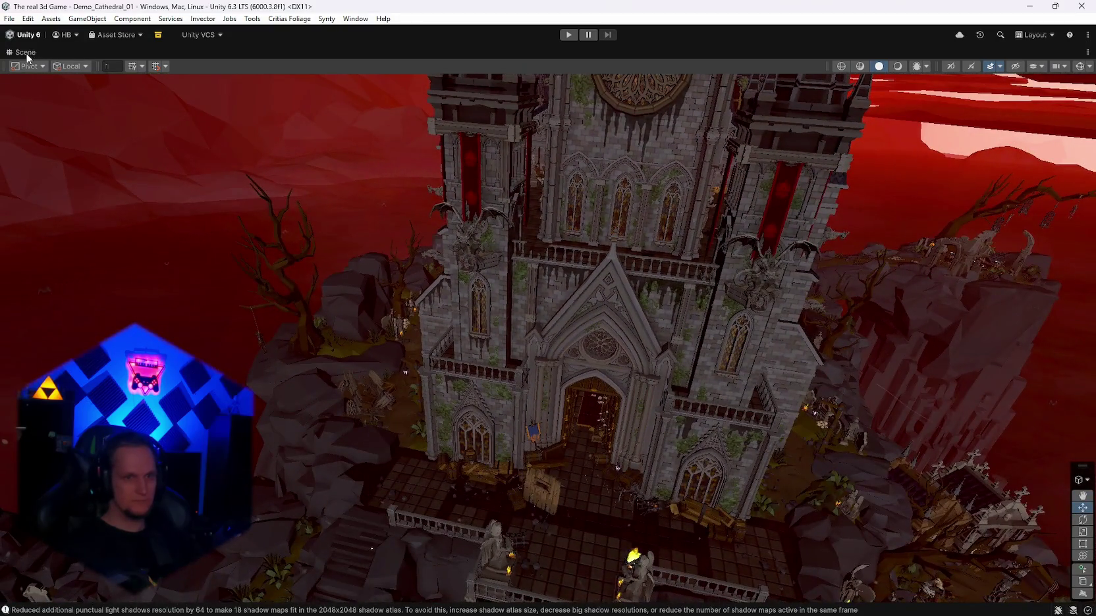
Step: Restore the normal editor layout and switch the Scene view's shading mode
{"action": "double_click", "coordinate": [25, 53]}
{"action": "left_click", "coordinate": [667, 66]}
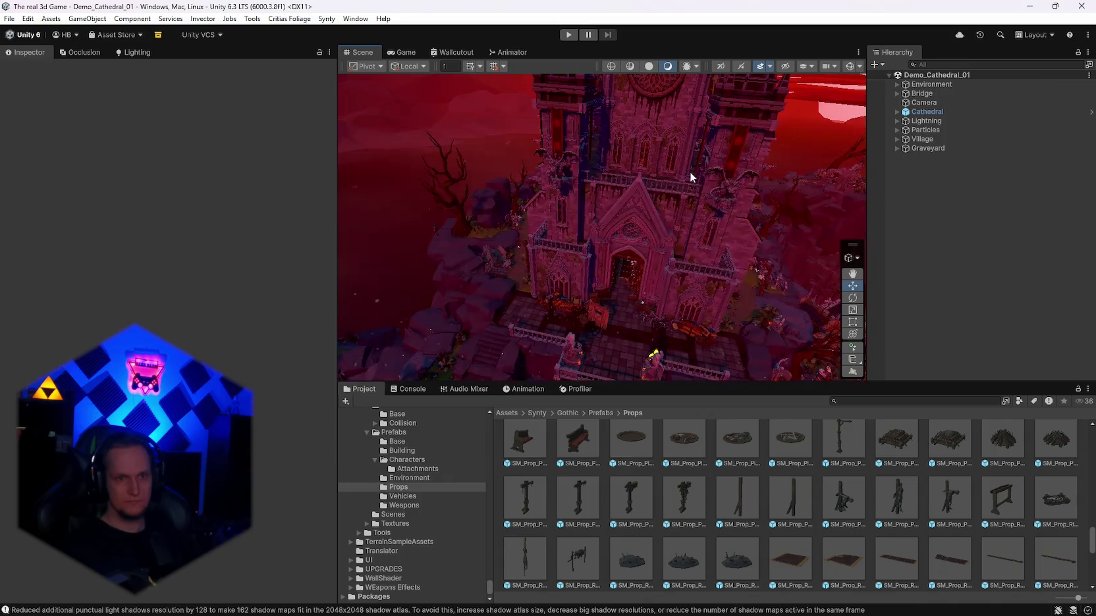
{"action": "left_click_drag", "start_coordinate": [689, 171], "coordinate": [322, 273]}
Step: Fly the Scene camera around the cathedral balcony, along the bridge and toward the facade
{"action": "mouse_move", "coordinate": [592, 218]}
{"action": "left_mouse_down"}
{"action": "mouse_move", "coordinate": [675, 201]}
{"action": "mouse_move", "coordinate": [754, 152]}
{"action": "mouse_move", "coordinate": [751, 142]}
{"action": "mouse_move", "coordinate": [726, 118]}
{"action": "mouse_move", "coordinate": [291, 109]}
{"action": "mouse_move", "coordinate": [327, 132]}
{"action": "mouse_move", "coordinate": [832, 150]}
{"action": "left_mouse_up"}
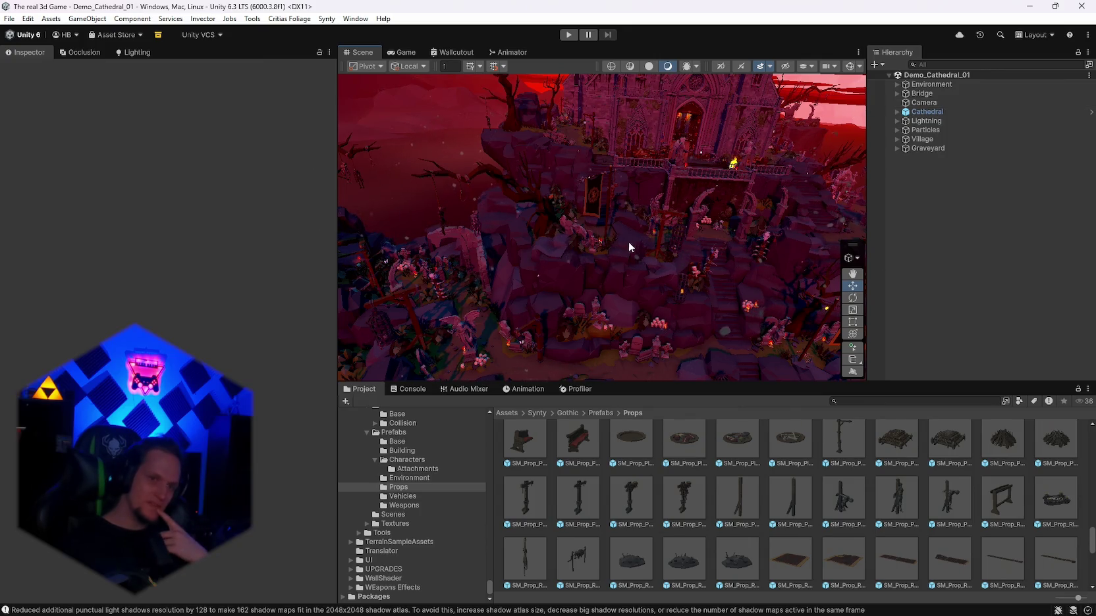
{"action": "left_click_drag", "start_coordinate": [629, 242], "coordinate": [609, 247]}
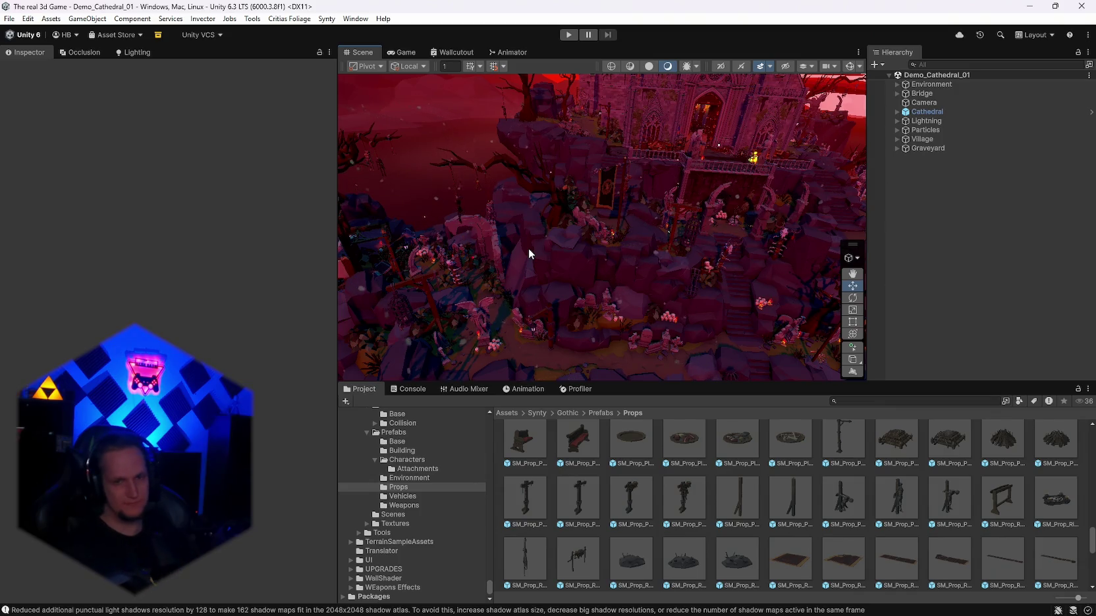
{"action": "mouse_move", "coordinate": [542, 246]}
{"action": "left_mouse_down"}
{"action": "mouse_move", "coordinate": [490, 262]}
{"action": "mouse_move", "coordinate": [421, 263]}
{"action": "mouse_move", "coordinate": [430, 284]}
{"action": "mouse_move", "coordinate": [771, 279]}
{"action": "mouse_move", "coordinate": [698, 217]}
{"action": "mouse_move", "coordinate": [712, 183]}
{"action": "mouse_move", "coordinate": [656, 90]}
{"action": "mouse_move", "coordinate": [502, 205]}
{"action": "mouse_move", "coordinate": [785, 222]}
{"action": "mouse_move", "coordinate": [538, 214]}
{"action": "mouse_move", "coordinate": [764, 211]}
{"action": "mouse_move", "coordinate": [739, 214]}
{"action": "left_mouse_up"}
{"action": "mouse_move", "coordinate": [724, 219]}
{"action": "left_mouse_down"}
{"action": "mouse_move", "coordinate": [593, 238]}
{"action": "mouse_move", "coordinate": [668, 245]}
{"action": "left_mouse_up"}
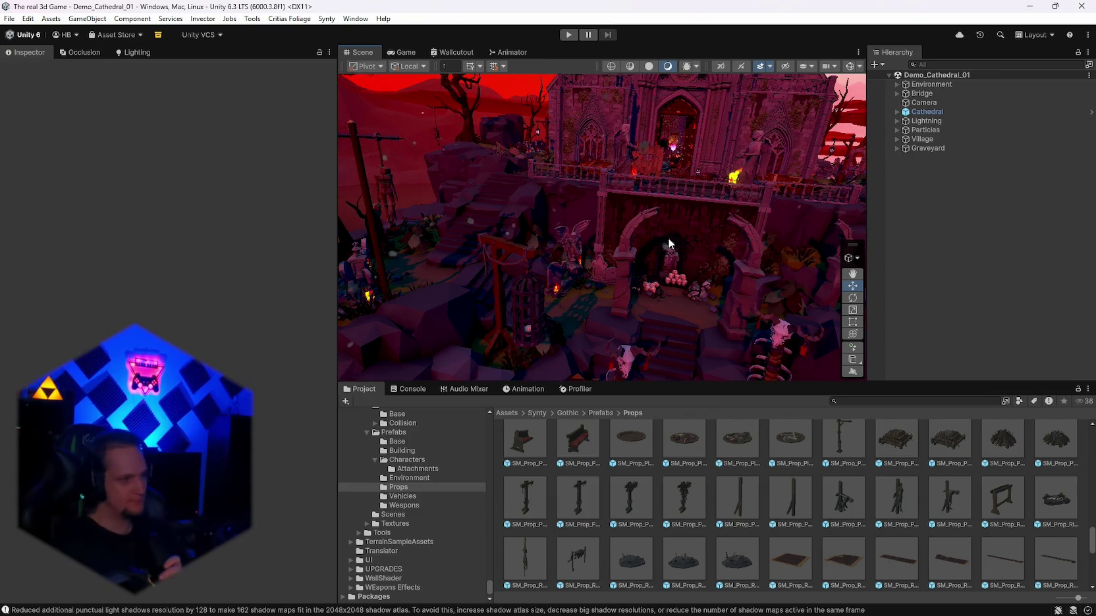
{"action": "mouse_move", "coordinate": [713, 249]}
{"action": "left_mouse_down"}
{"action": "mouse_move", "coordinate": [737, 183]}
{"action": "mouse_move", "coordinate": [739, 192]}
{"action": "left_mouse_up"}
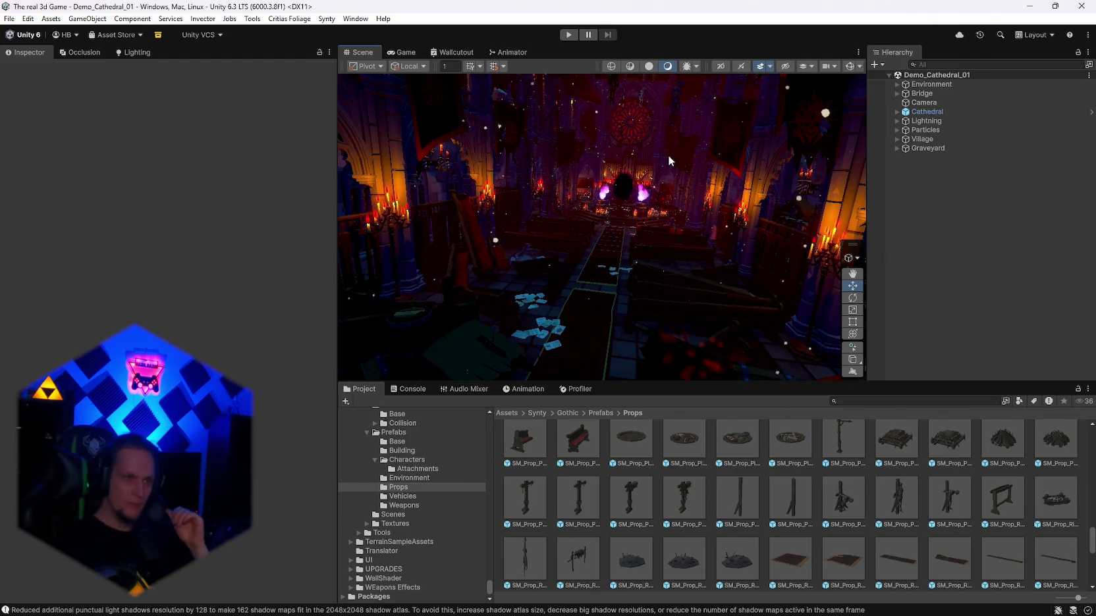
{"action": "left_click", "coordinate": [10, 18]}
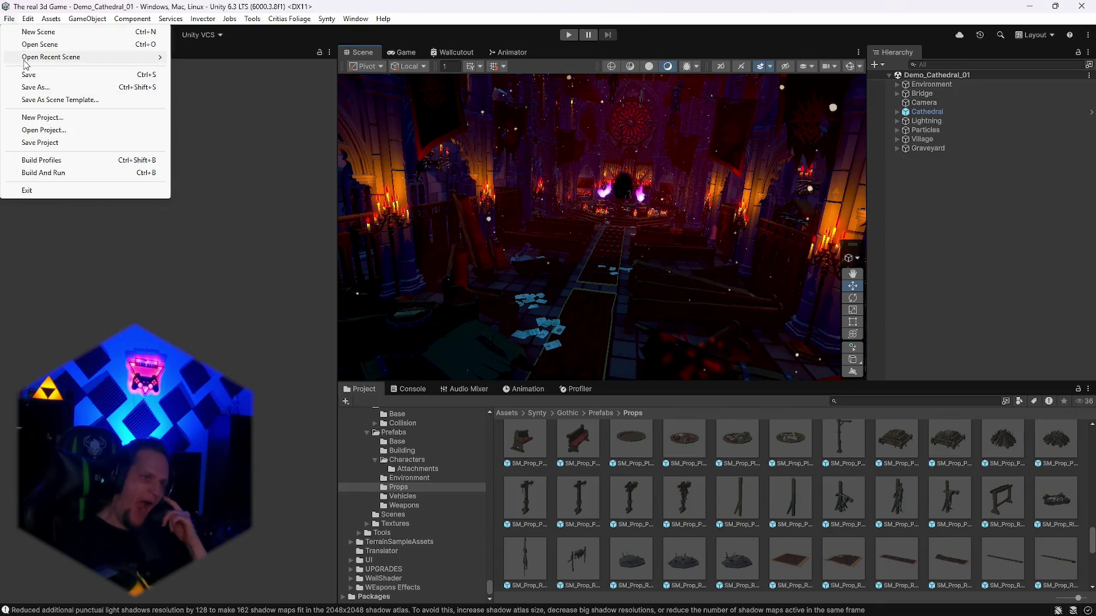
{"action": "mouse_move", "coordinate": [98, 57]}
{"action": "left_click", "coordinate": [659, 143]}
{"action": "mouse_move", "coordinate": [696, 166]}
{"action": "left_mouse_down"}
{"action": "mouse_move", "coordinate": [257, 171]}
{"action": "mouse_move", "coordinate": [281, 183]}
{"action": "mouse_move", "coordinate": [611, 191]}
{"action": "mouse_move", "coordinate": [762, 160]}
{"action": "left_mouse_up"}
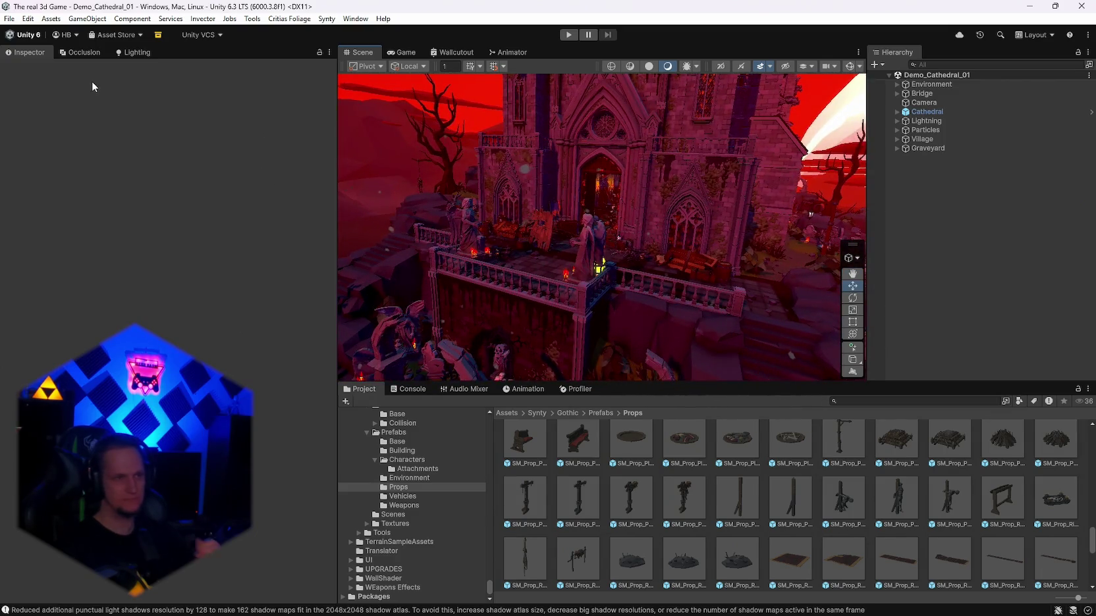
{"action": "left_click", "coordinate": [9, 19]}
{"action": "mouse_move", "coordinate": [85, 58]}
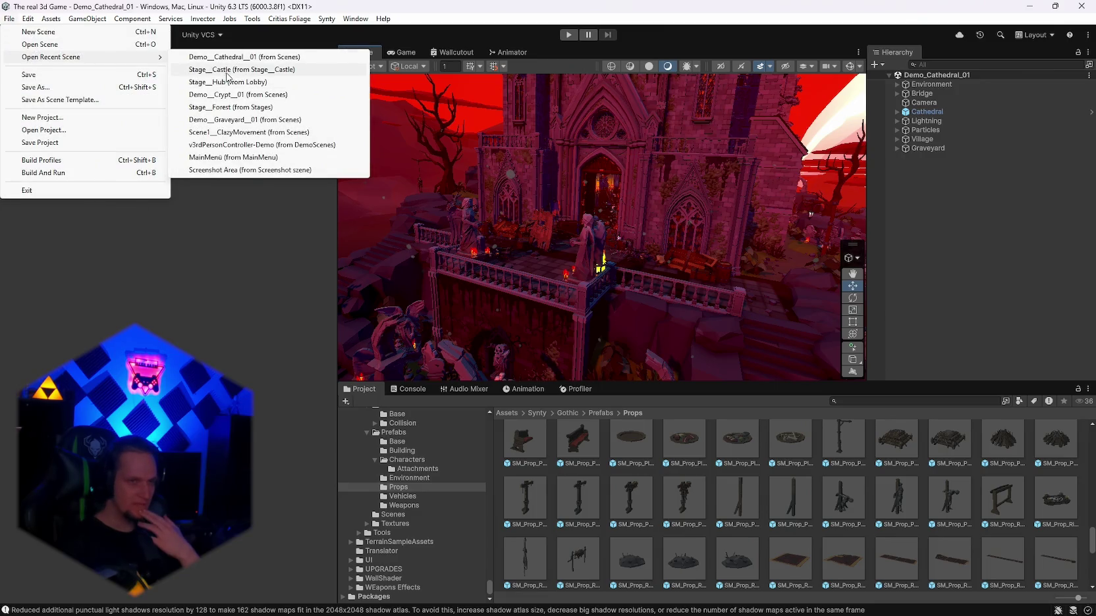
{"action": "mouse_move", "coordinate": [664, 192]}
{"action": "left_mouse_down"}
{"action": "mouse_move", "coordinate": [650, 189]}
{"action": "mouse_move", "coordinate": [784, 182]}
{"action": "left_mouse_up"}
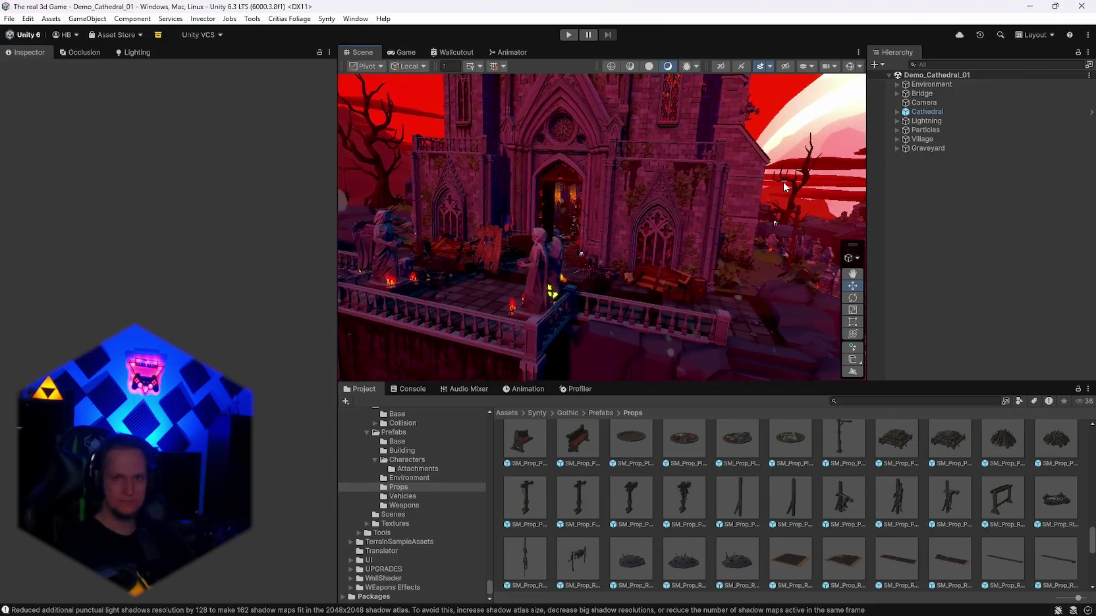
{"action": "mouse_move", "coordinate": [725, 162]}
{"action": "left_mouse_down"}
{"action": "mouse_move", "coordinate": [678, 226]}
{"action": "mouse_move", "coordinate": [702, 176]}
{"action": "mouse_move", "coordinate": [710, 233]}
{"action": "mouse_move", "coordinate": [728, 245]}
{"action": "mouse_move", "coordinate": [653, 191]}
{"action": "mouse_move", "coordinate": [638, 244]}
{"action": "mouse_move", "coordinate": [421, 215]}
{"action": "mouse_move", "coordinate": [548, 212]}
{"action": "mouse_move", "coordinate": [384, 206]}
{"action": "mouse_move", "coordinate": [243, 174]}
{"action": "mouse_move", "coordinate": [177, 206]}
{"action": "mouse_move", "coordinate": [175, 177]}
{"action": "mouse_move", "coordinate": [38, 179]}
{"action": "mouse_move", "coordinate": [196, 245]}
{"action": "mouse_move", "coordinate": [287, 215]}
{"action": "mouse_move", "coordinate": [172, 190]}
{"action": "mouse_move", "coordinate": [156, 156]}
{"action": "mouse_move", "coordinate": [169, 162]}
{"action": "mouse_move", "coordinate": [163, 189]}
{"action": "mouse_move", "coordinate": [377, 218]}
{"action": "mouse_move", "coordinate": [476, 220]}
{"action": "mouse_move", "coordinate": [563, 196]}
{"action": "mouse_move", "coordinate": [609, 210]}
{"action": "mouse_move", "coordinate": [712, 213]}
{"action": "mouse_move", "coordinate": [788, 186]}
{"action": "mouse_move", "coordinate": [761, 181]}
{"action": "mouse_move", "coordinate": [751, 194]}
{"action": "mouse_move", "coordinate": [761, 176]}
{"action": "mouse_move", "coordinate": [653, 159]}
{"action": "mouse_move", "coordinate": [458, 212]}
{"action": "mouse_move", "coordinate": [501, 216]}
{"action": "mouse_move", "coordinate": [536, 277]}
{"action": "mouse_move", "coordinate": [322, 309]}
{"action": "mouse_move", "coordinate": [1090, 302]}
{"action": "mouse_move", "coordinate": [492, 237]}
{"action": "mouse_move", "coordinate": [298, 276]}
{"action": "mouse_move", "coordinate": [21, 256]}
{"action": "mouse_move", "coordinate": [764, 294]}
{"action": "mouse_move", "coordinate": [724, 257]}
{"action": "mouse_move", "coordinate": [724, 203]}
{"action": "mouse_move", "coordinate": [779, 156]}
{"action": "mouse_move", "coordinate": [573, 240]}
{"action": "mouse_move", "coordinate": [444, 233]}
{"action": "mouse_move", "coordinate": [158, 178]}
{"action": "mouse_move", "coordinate": [449, 23]}
{"action": "left_mouse_up"}
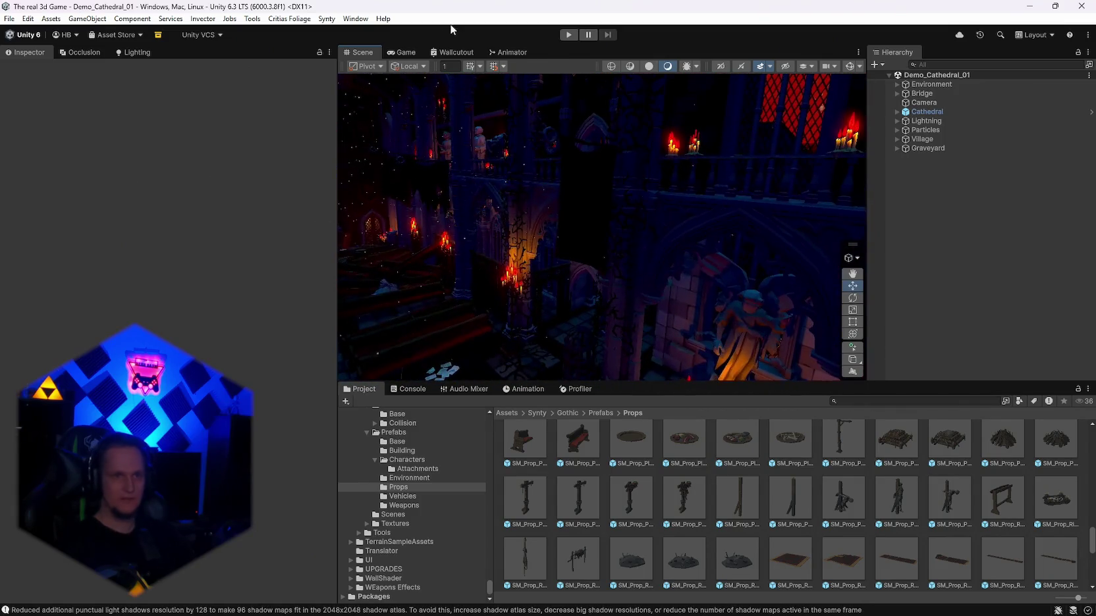
{"action": "double_click", "coordinate": [361, 52]}
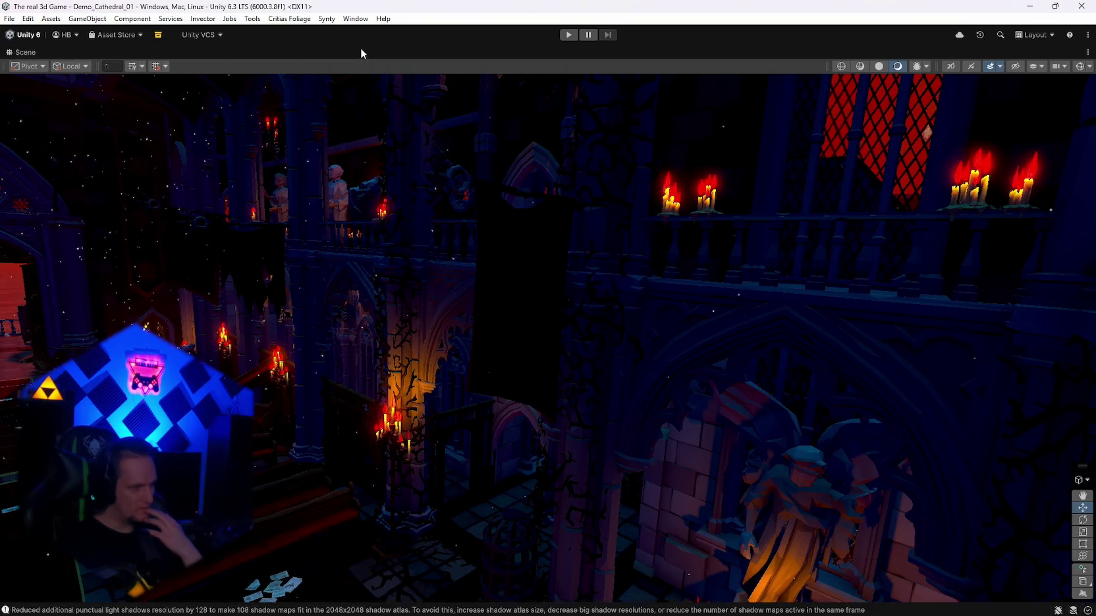
{"action": "left_click_drag", "start_coordinate": [430, 126], "coordinate": [569, 270]}
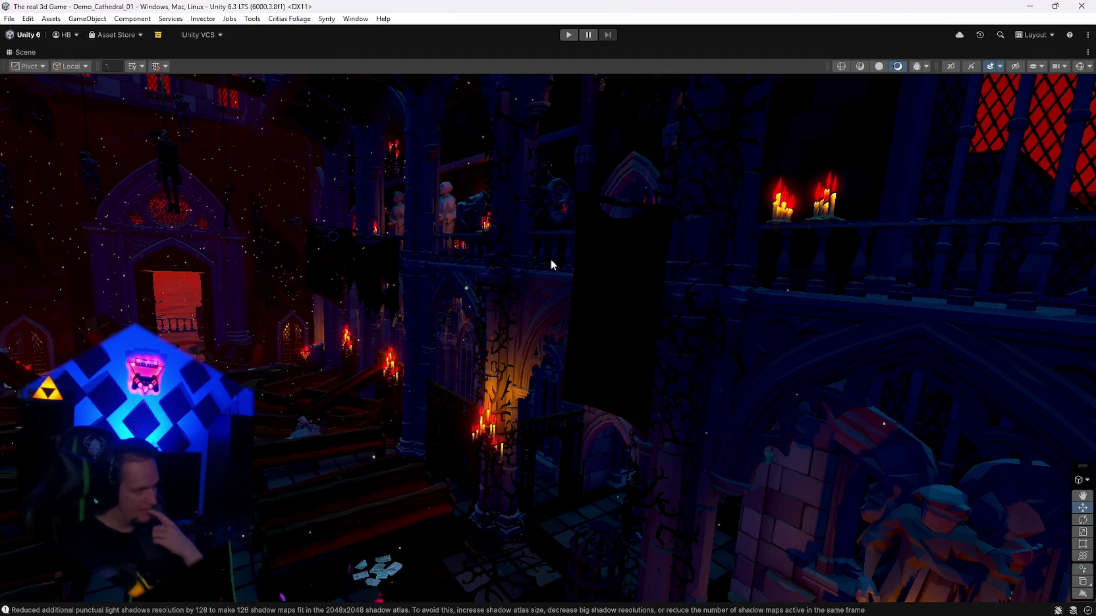
{"action": "double_click", "coordinate": [23, 53]}
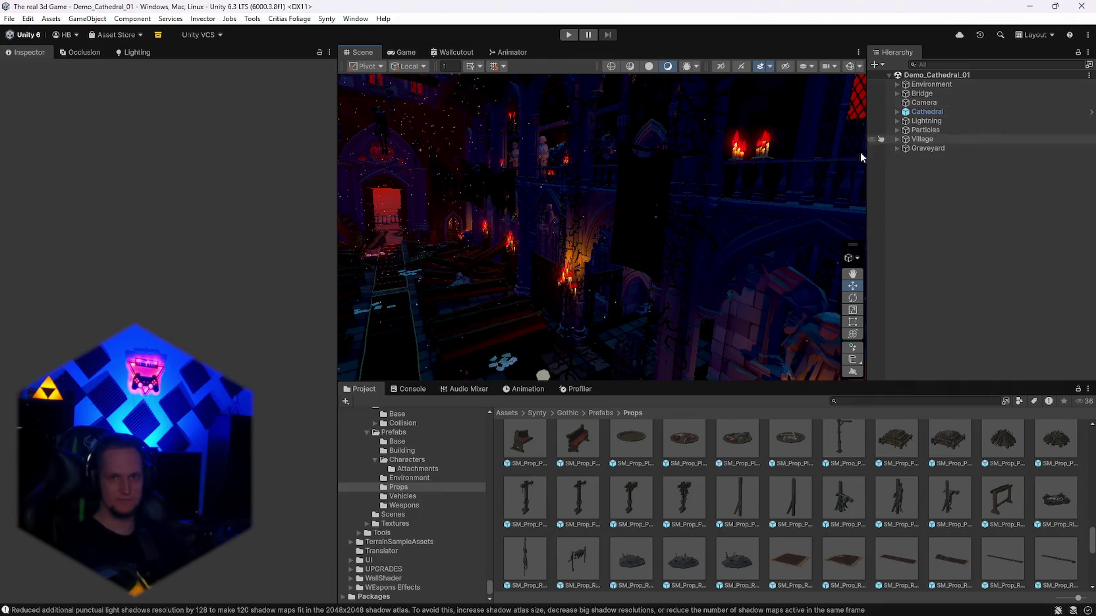
{"action": "left_click", "coordinate": [928, 112]}
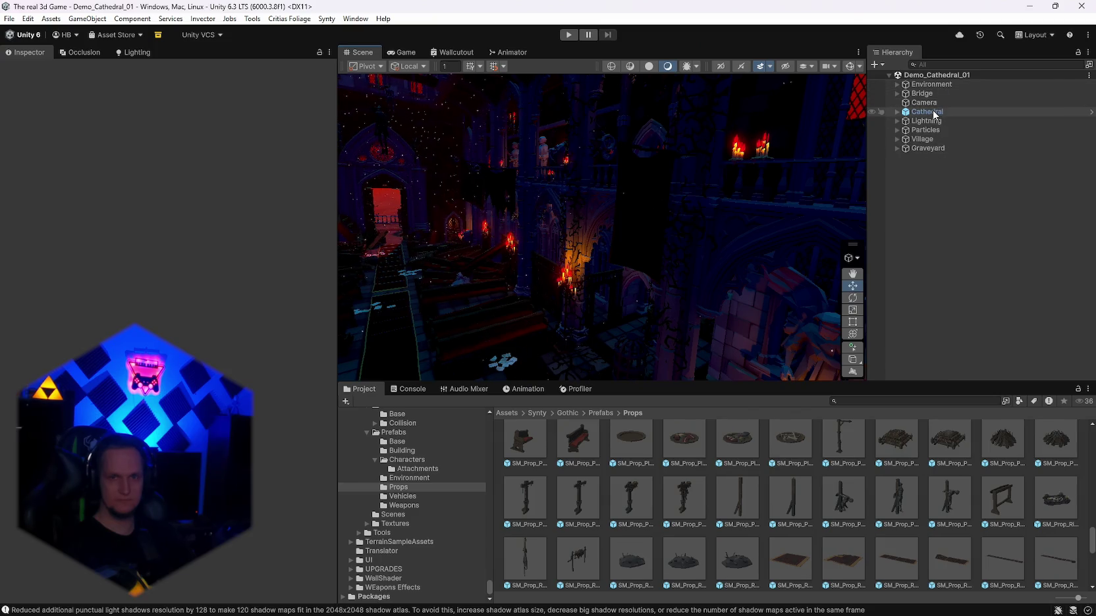
{"action": "left_click", "coordinate": [29, 69]}
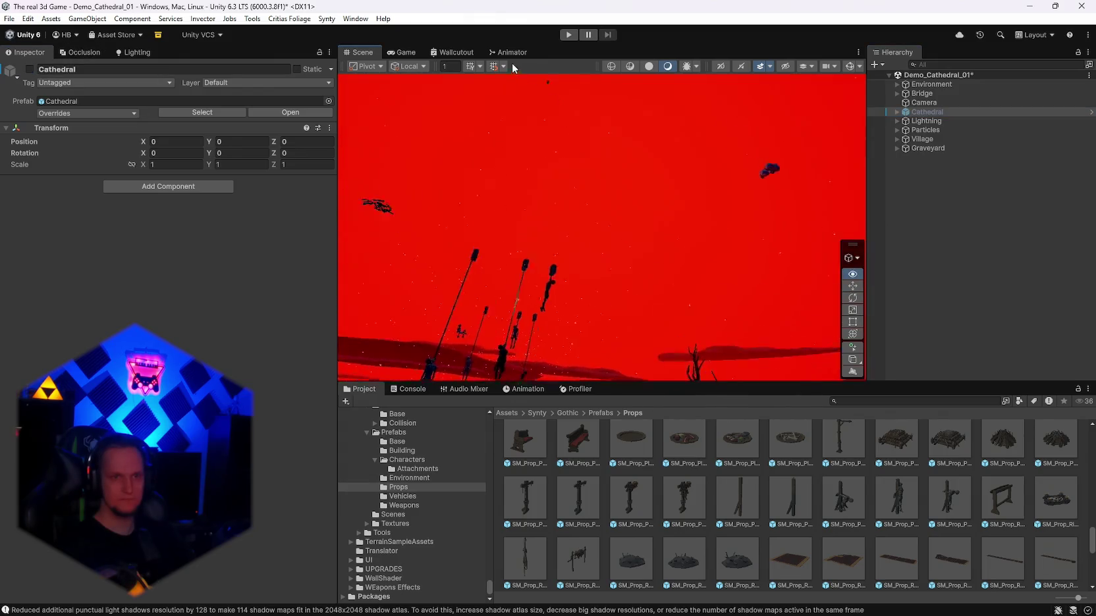
{"action": "left_click_drag", "start_coordinate": [274, 594], "coordinate": [460, 237]}
{"action": "left_click", "coordinate": [29, 68]}
{"action": "mouse_move", "coordinate": [469, 198]}
{"action": "left_mouse_down"}
{"action": "mouse_move", "coordinate": [455, 98]}
{"action": "mouse_move", "coordinate": [475, 188]}
{"action": "mouse_move", "coordinate": [460, 205]}
{"action": "mouse_move", "coordinate": [447, 154]}
{"action": "mouse_move", "coordinate": [397, 147]}
{"action": "mouse_move", "coordinate": [34, 152]}
{"action": "mouse_move", "coordinate": [959, 168]}
{"action": "mouse_move", "coordinate": [873, 192]}
{"action": "mouse_move", "coordinate": [834, 189]}
{"action": "left_mouse_up"}
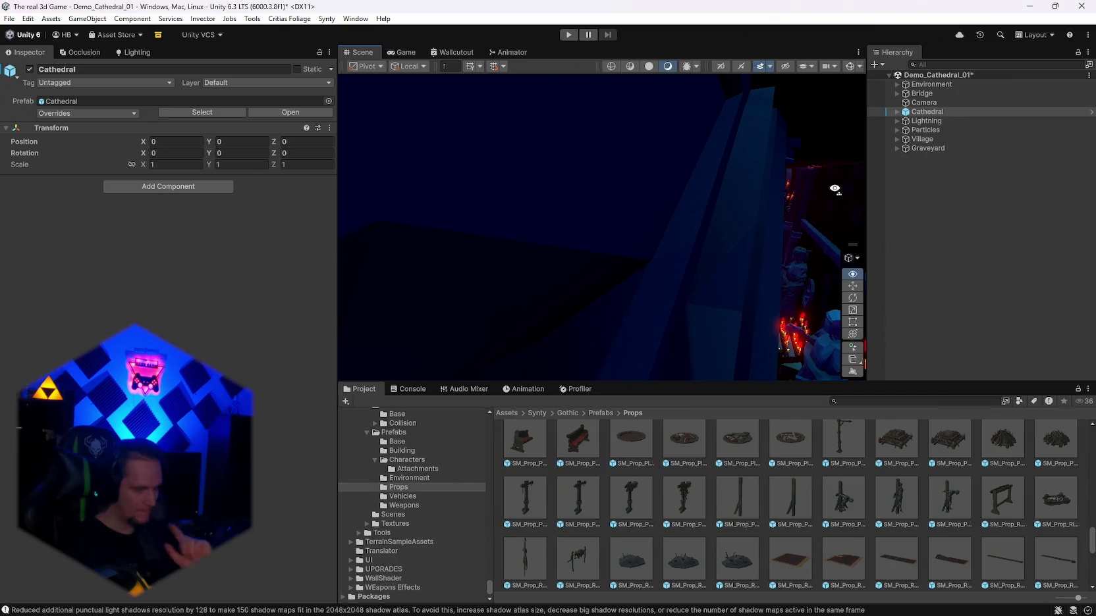
{"action": "mouse_move", "coordinate": [834, 189]}
{"action": "left_mouse_down"}
{"action": "mouse_move", "coordinate": [665, 223]}
{"action": "mouse_move", "coordinate": [438, 242]}
{"action": "mouse_move", "coordinate": [937, 227]}
{"action": "mouse_move", "coordinate": [938, 237]}
{"action": "mouse_move", "coordinate": [888, 246]}
{"action": "left_mouse_up"}
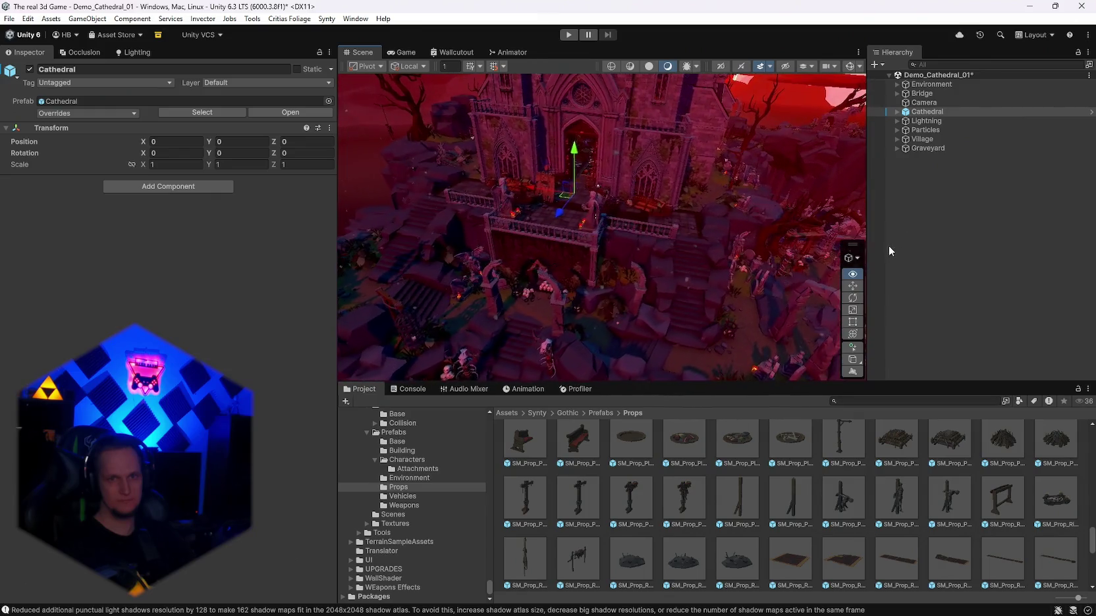
{"action": "left_click", "coordinate": [29, 69]}
{"action": "left_click", "coordinate": [28, 69]}
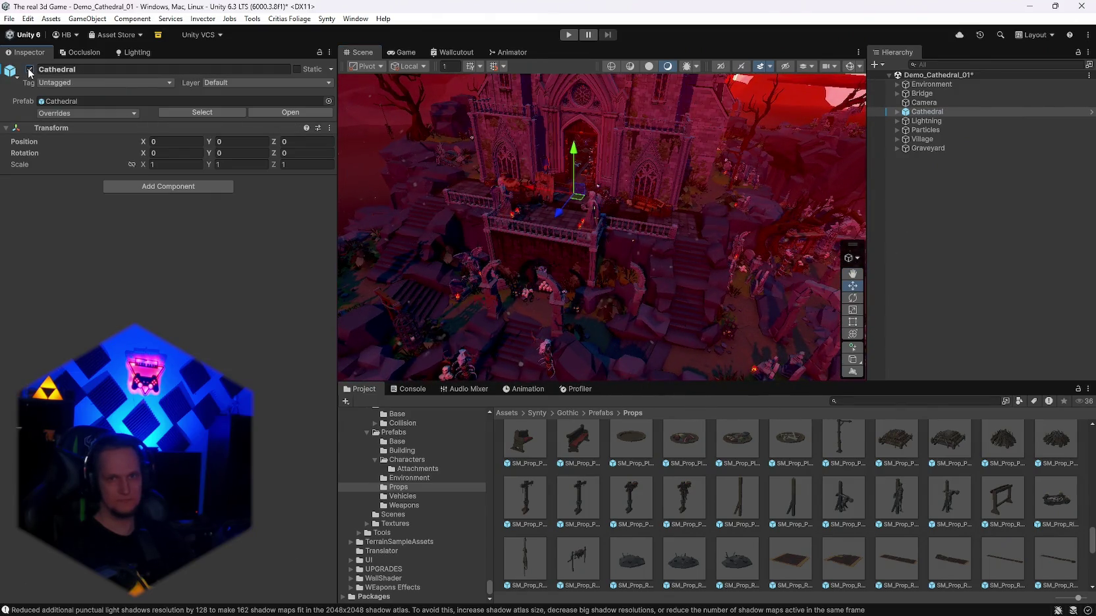
{"action": "left_click", "coordinate": [928, 124]}
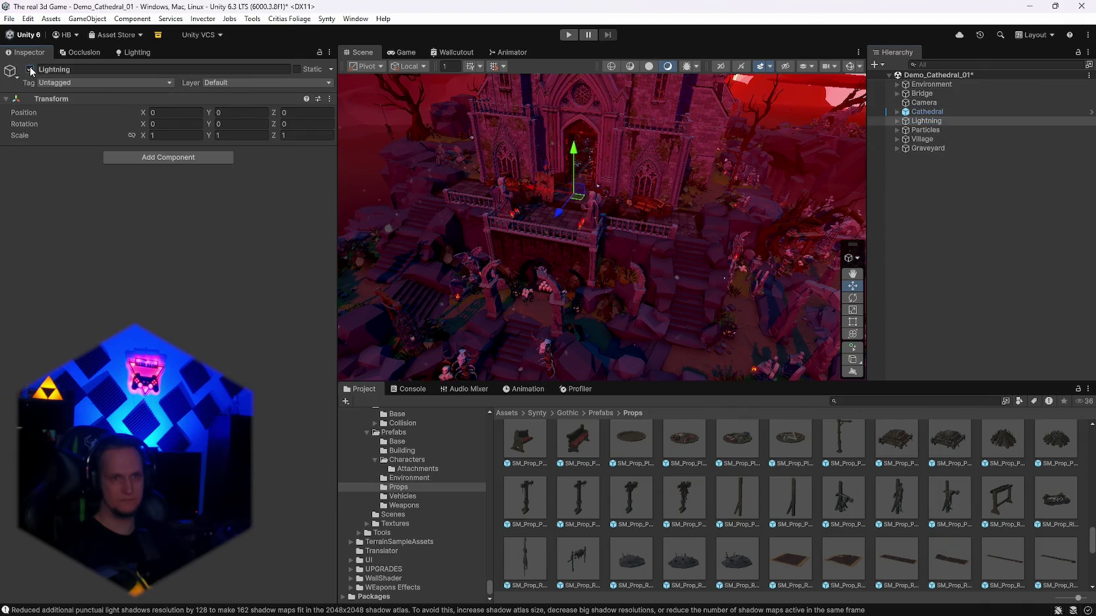
{"action": "left_click", "coordinate": [30, 70]}
{"action": "left_click", "coordinate": [30, 70]}
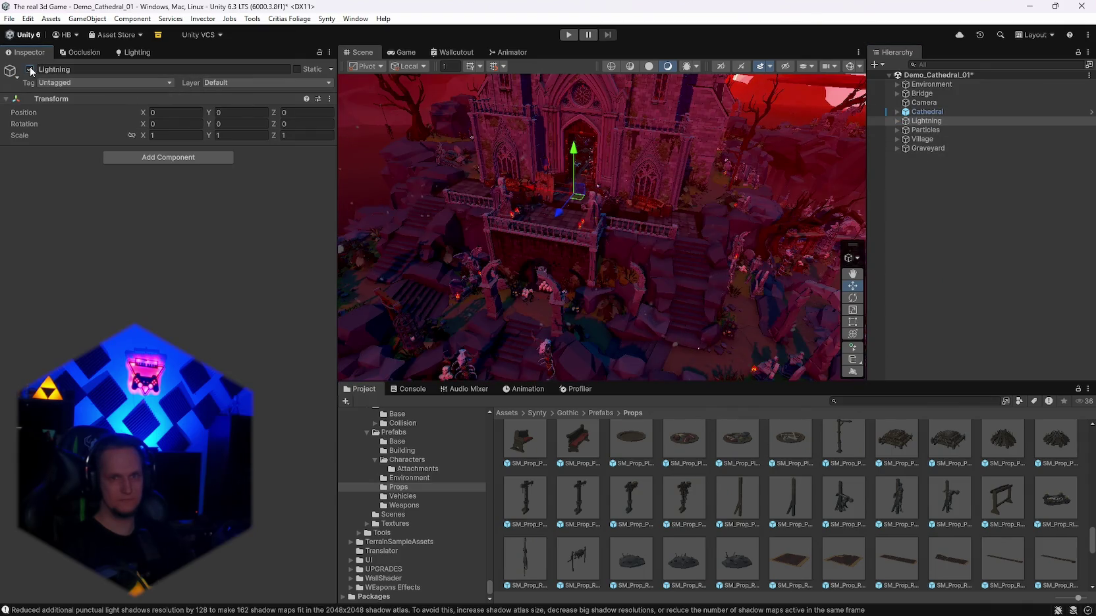
{"action": "left_click", "coordinate": [897, 122]}
{"action": "left_click", "coordinate": [896, 122]}
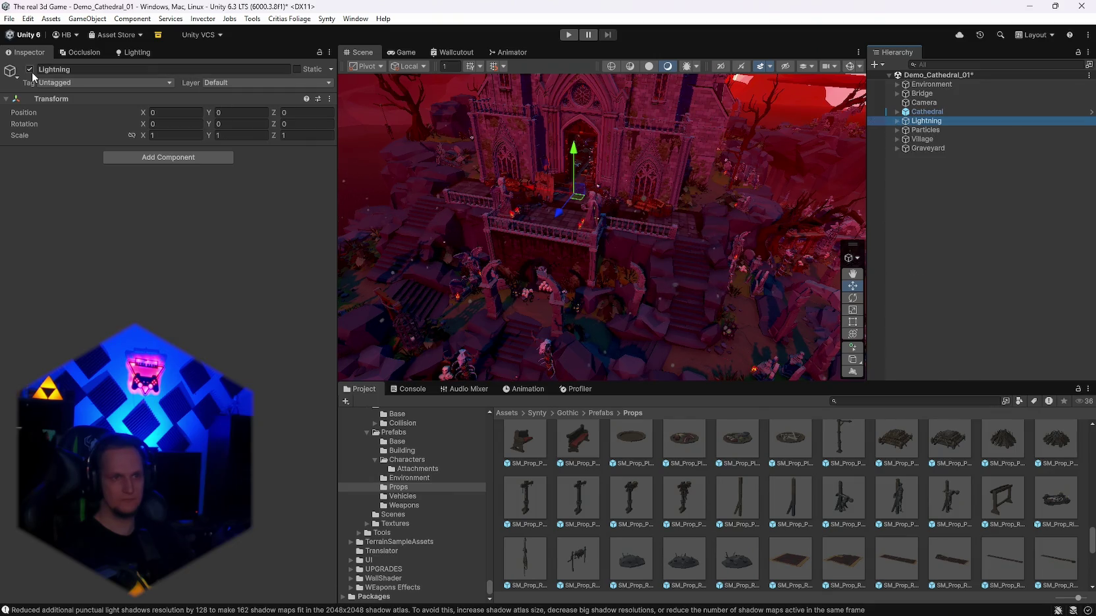
{"action": "left_click", "coordinate": [30, 70]}
{"action": "left_click", "coordinate": [30, 70]}
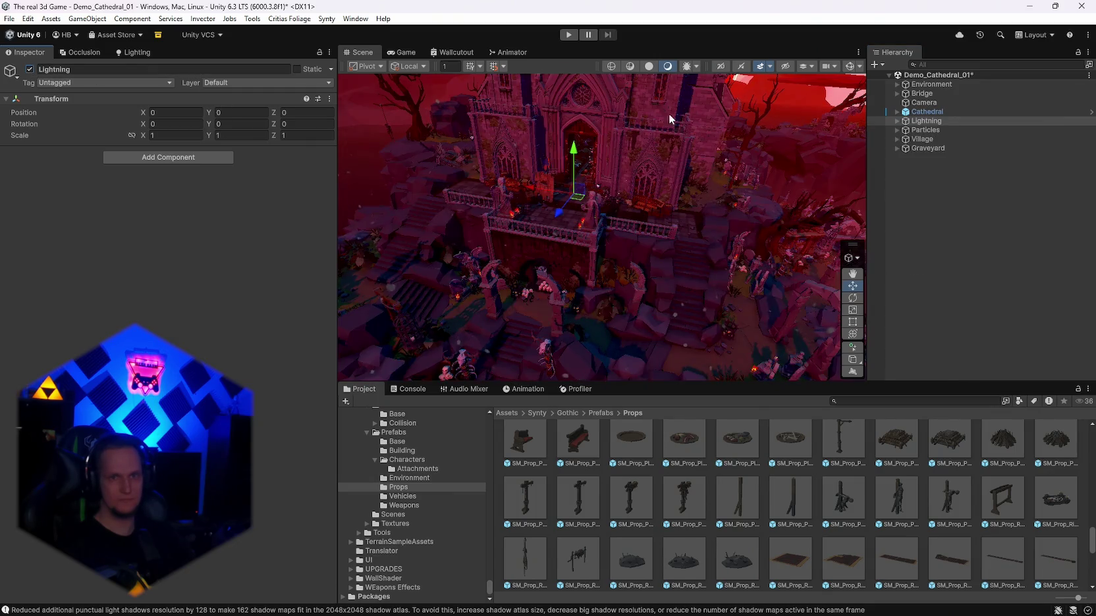
{"action": "left_click", "coordinate": [909, 130]}
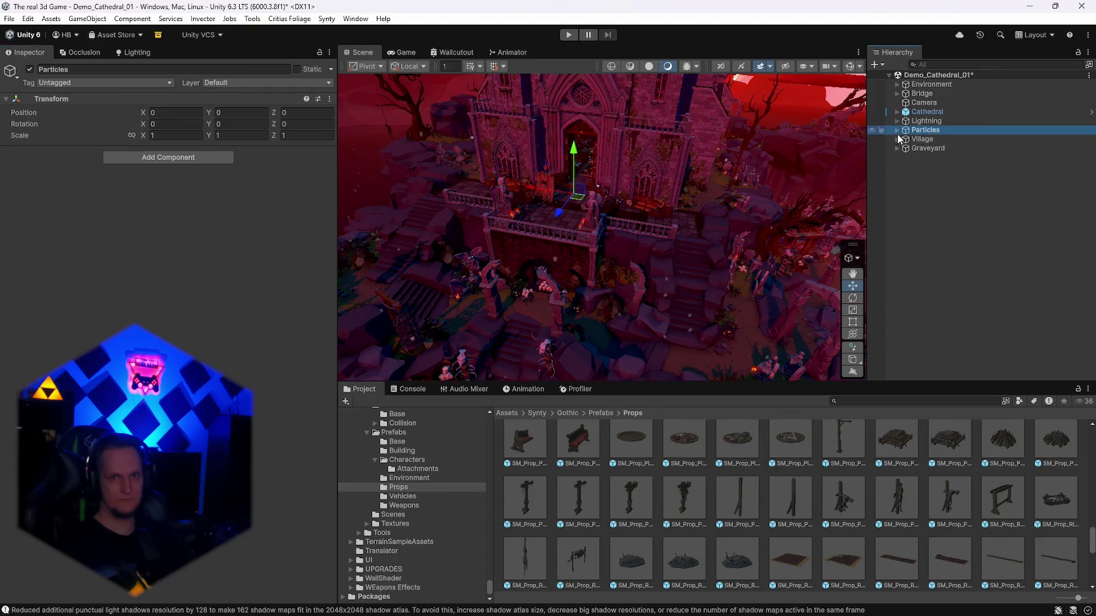
{"action": "left_click", "coordinate": [30, 70]}
{"action": "left_click", "coordinate": [29, 70]}
{"action": "left_click", "coordinate": [929, 102]}
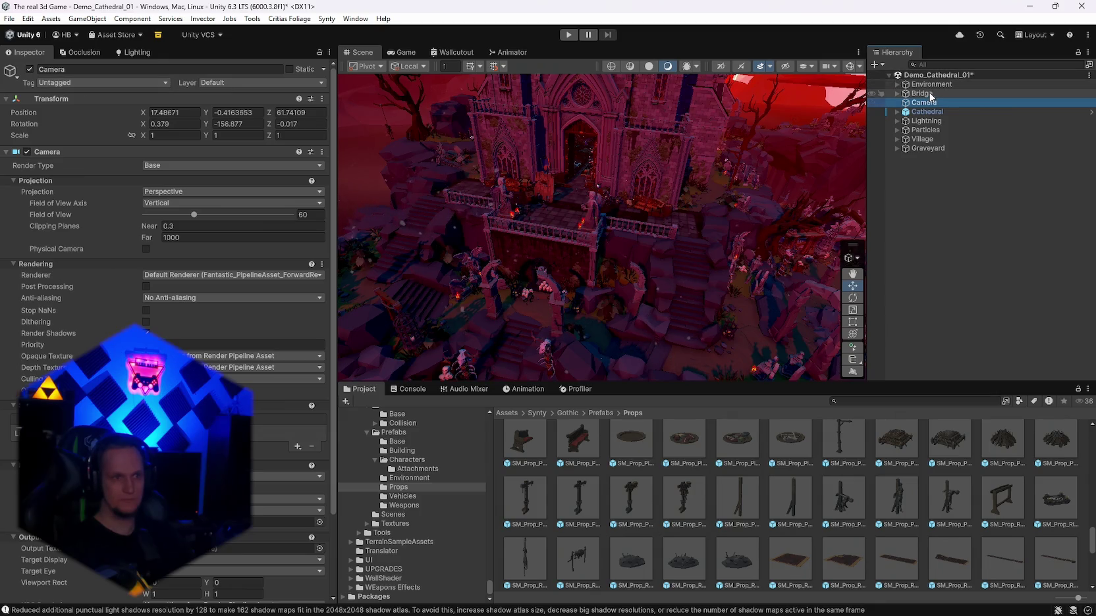
Step: Set the Camera Renderer to 0: Fantastic_PipelineAsset_ForwardRenderer, disable Post Processing, and view the Game tab
{"action": "left_click", "coordinate": [922, 93]}
{"action": "left_click", "coordinate": [899, 102]}
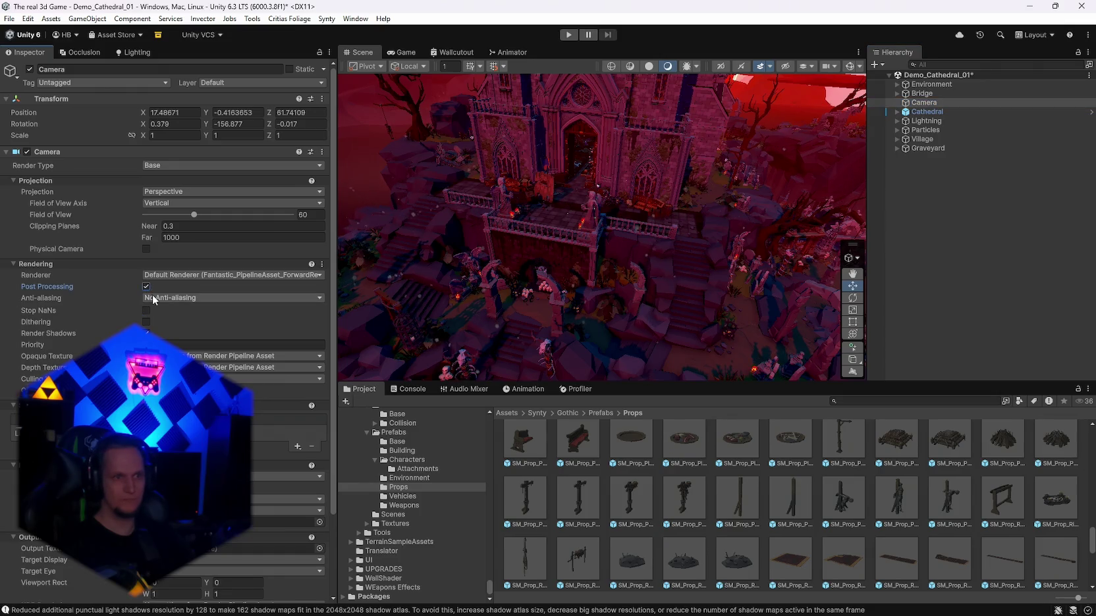
{"action": "left_click", "coordinate": [182, 276]}
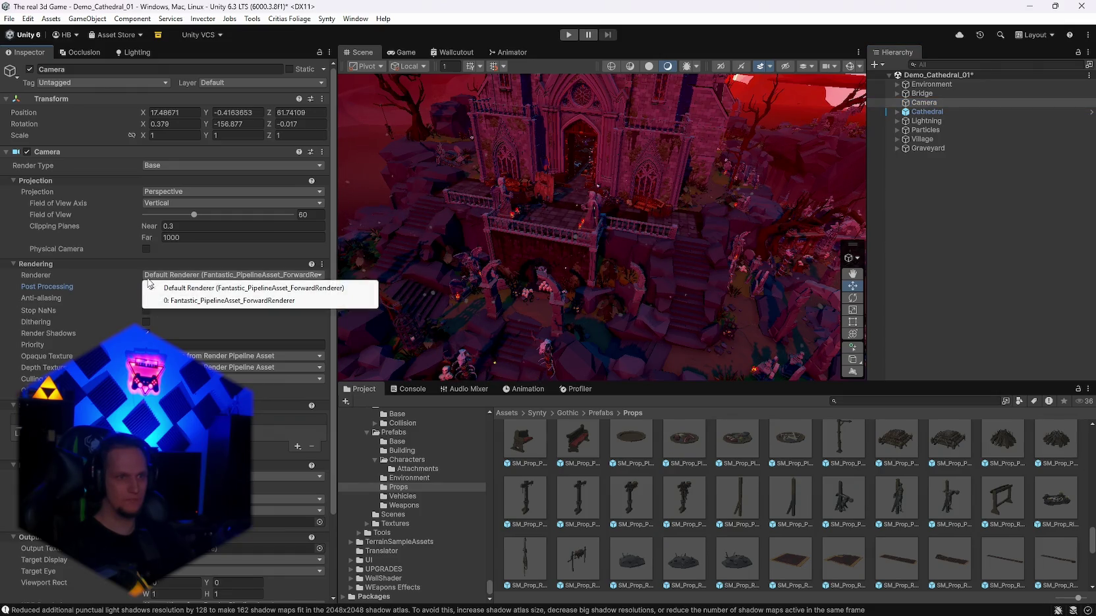
{"action": "left_click", "coordinate": [168, 301]}
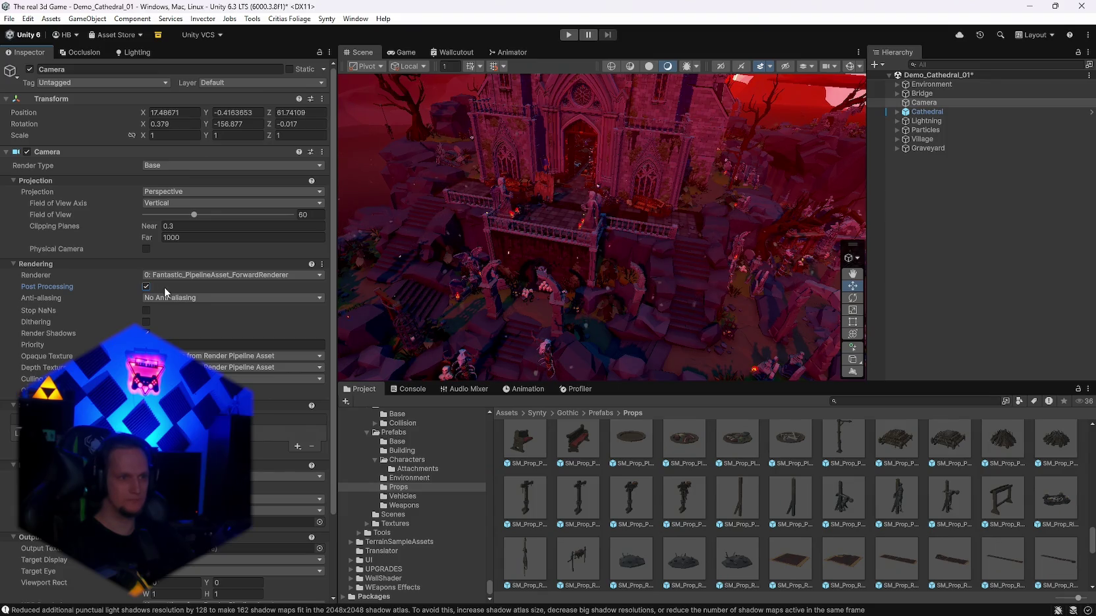
{"action": "left_click", "coordinate": [146, 287]}
{"action": "left_click", "coordinate": [406, 53]}
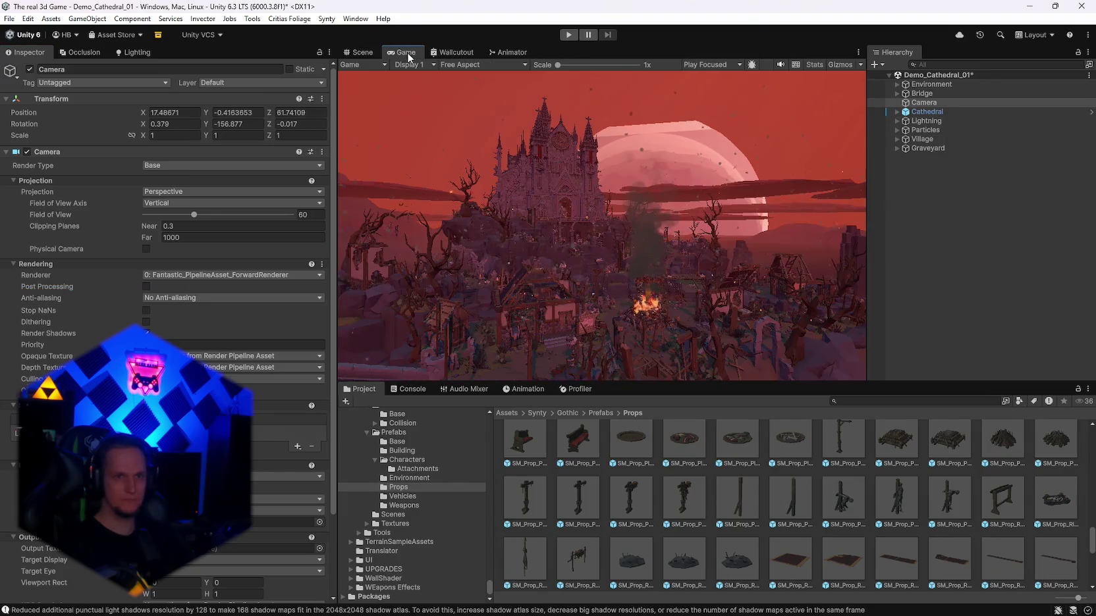
Step: Compare the Camera with and without Post Processing, leave it on, and return to Scene view
{"action": "left_click", "coordinate": [147, 287]}
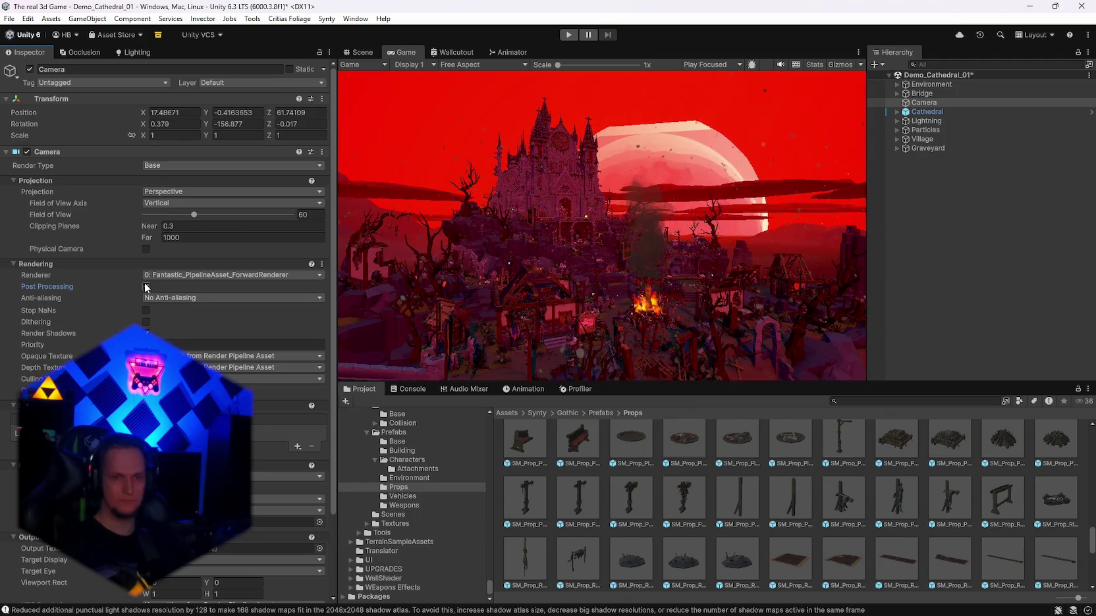
{"action": "left_click", "coordinate": [146, 287]}
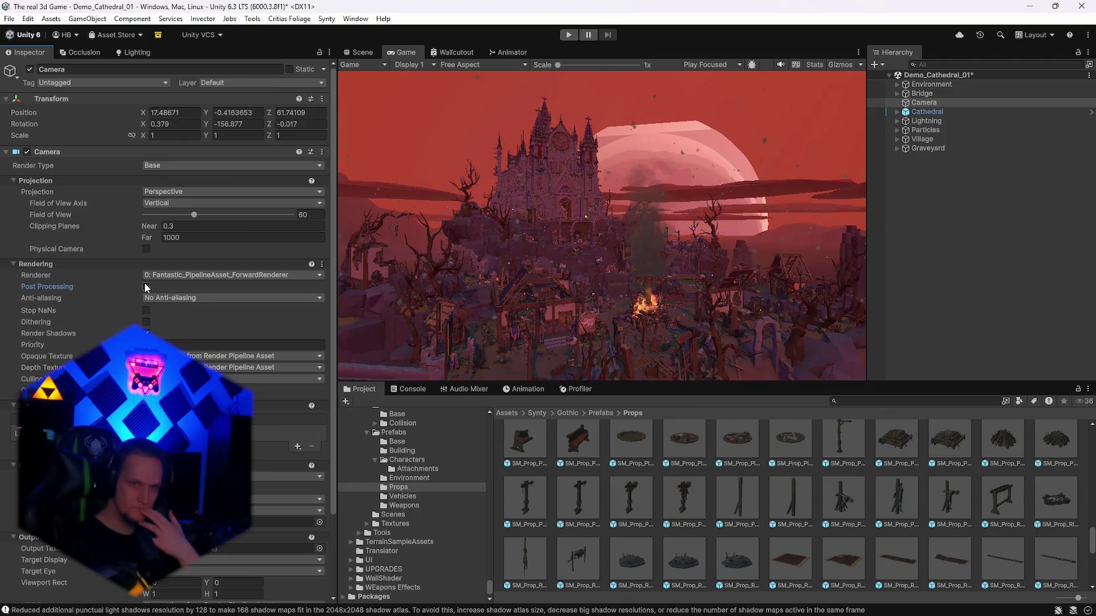
{"action": "left_click", "coordinate": [146, 287]}
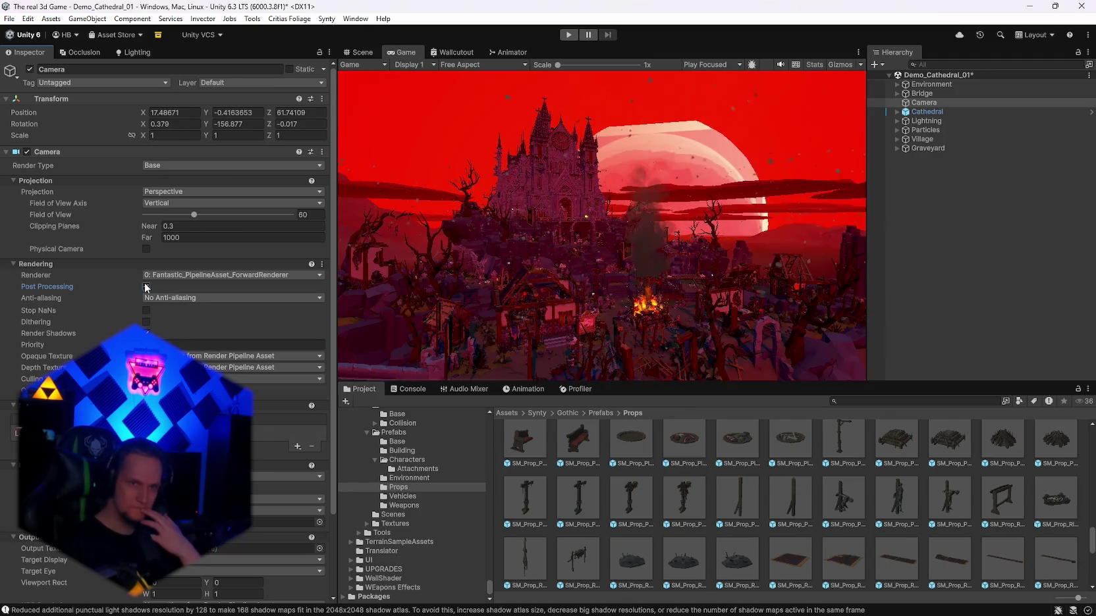
{"action": "left_click", "coordinate": [357, 52]}
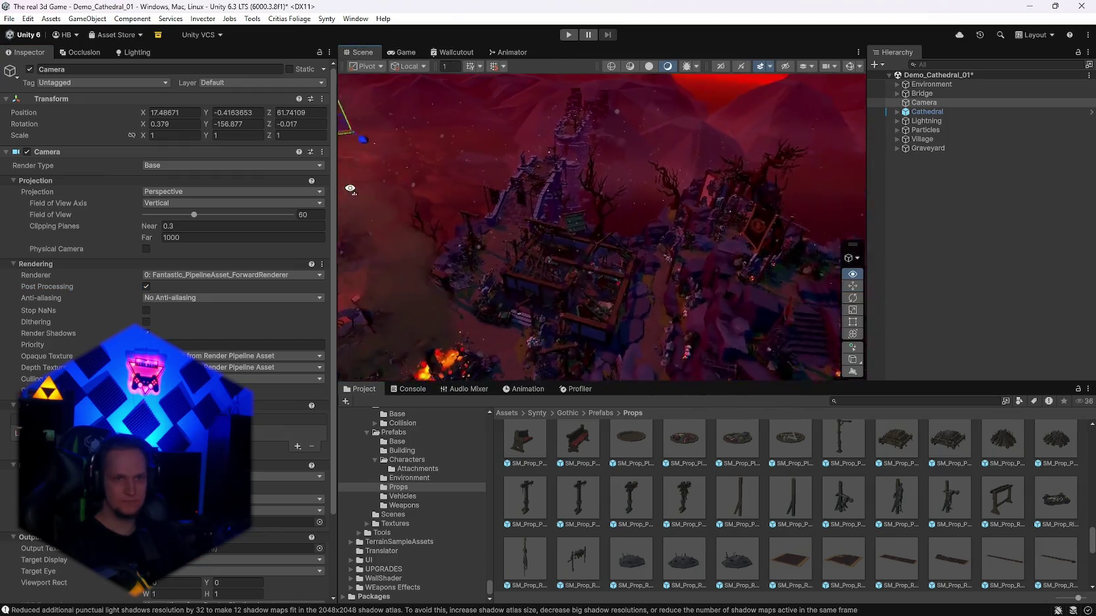
Step: Fly down near the fire and select all eight top-level scene objects
{"action": "mouse_move", "coordinate": [350, 176]}
{"action": "left_mouse_down"}
{"action": "mouse_move", "coordinate": [303, 181]}
{"action": "mouse_move", "coordinate": [386, 182]}
{"action": "mouse_move", "coordinate": [698, 131]}
{"action": "left_mouse_up"}
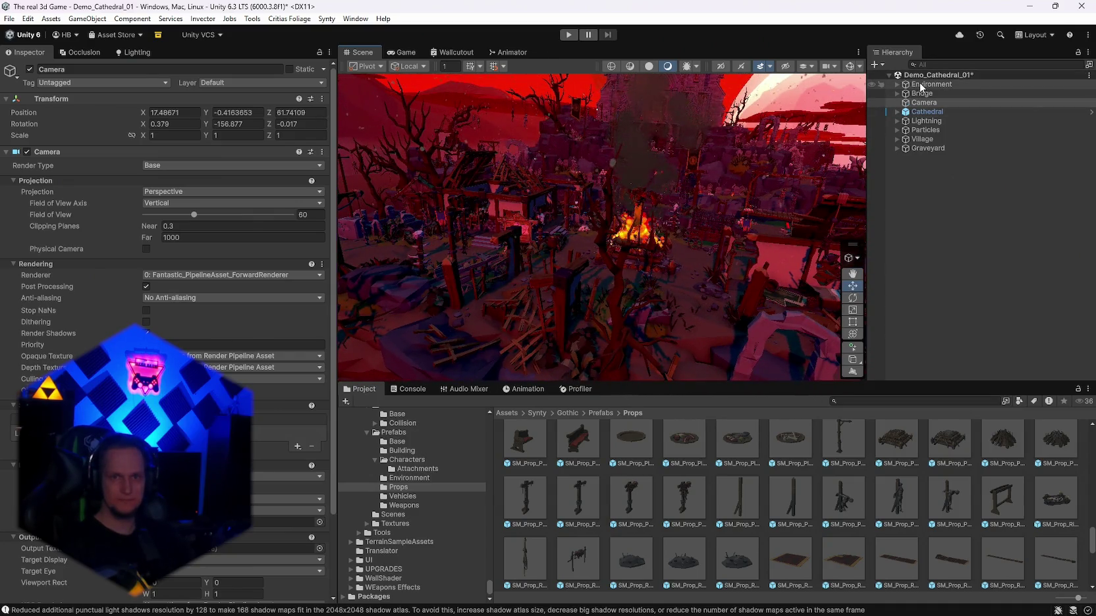
{"action": "left_click", "coordinate": [921, 86]}
{"action": "left_click", "coordinate": [922, 148], "text": "shift"}
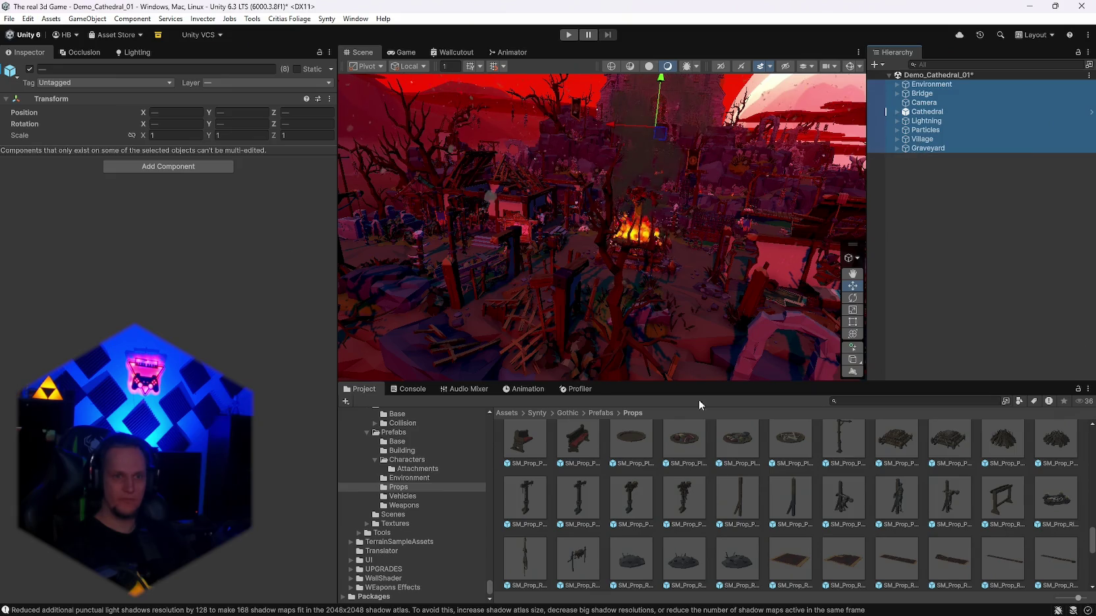
Step: Search the Project for Stage_Castle and open that folder
{"action": "scroll", "coordinate": [570, 547], "scroll_direction": "up", "scroll_amount": 2}
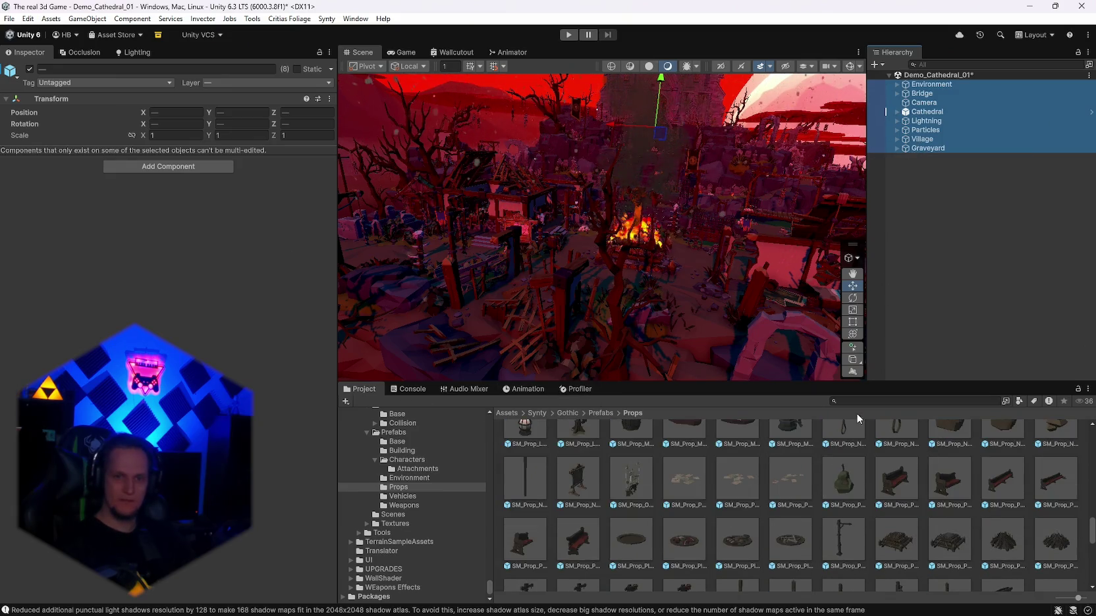
{"action": "left_click", "coordinate": [859, 400]}
{"action": "type", "text": "ge_castel"}
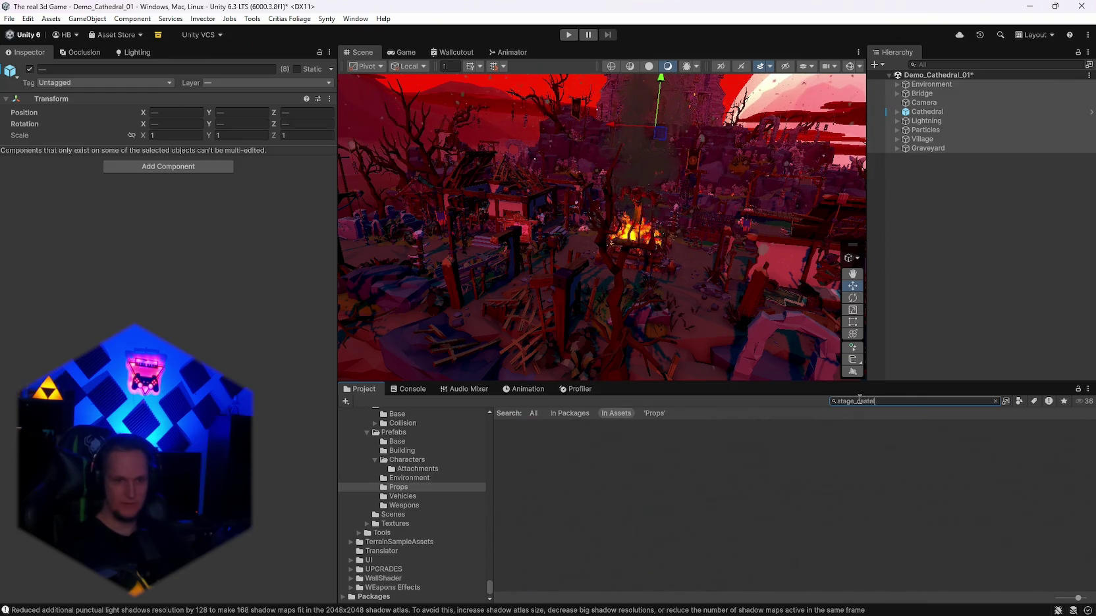
{"action": "key", "text": "BackSpace"}
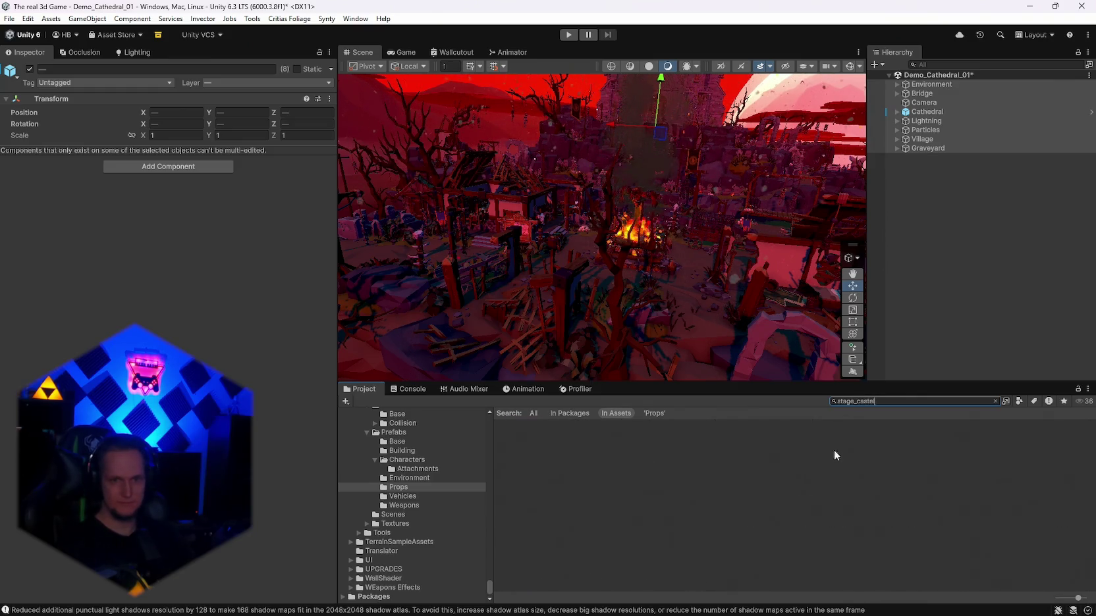
{"action": "double_click", "coordinate": [525, 454]}
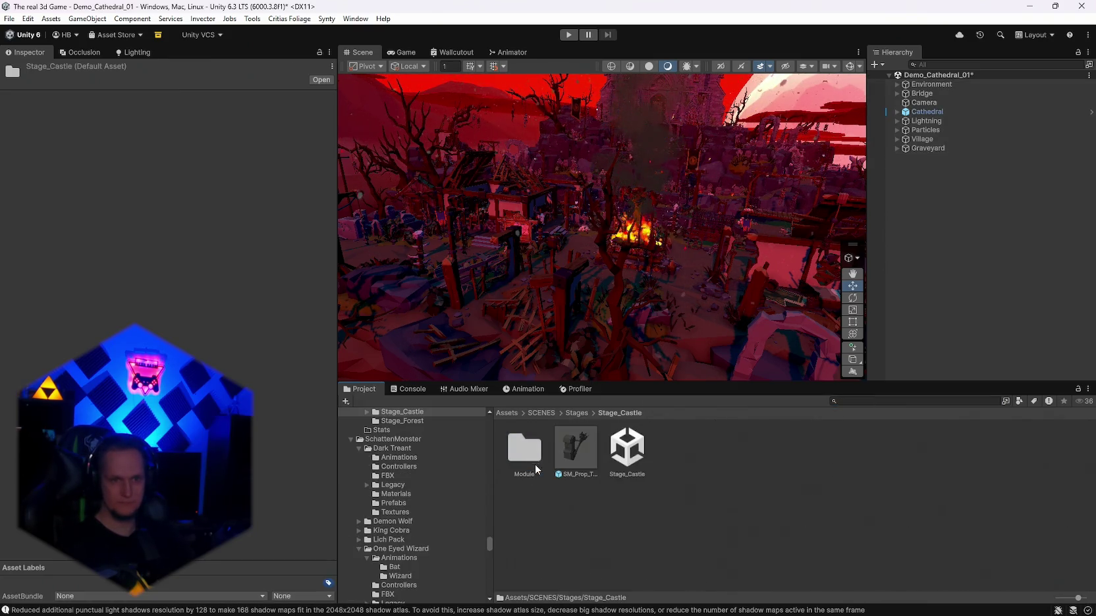
Step: Group all eight top-level objects under a new empty parent ALL and save it as a prefab in Stage_Castle
{"action": "left_click", "coordinate": [923, 86]}
{"action": "key", "text": "ctrl+a"}
{"action": "right_click", "coordinate": [925, 89]}
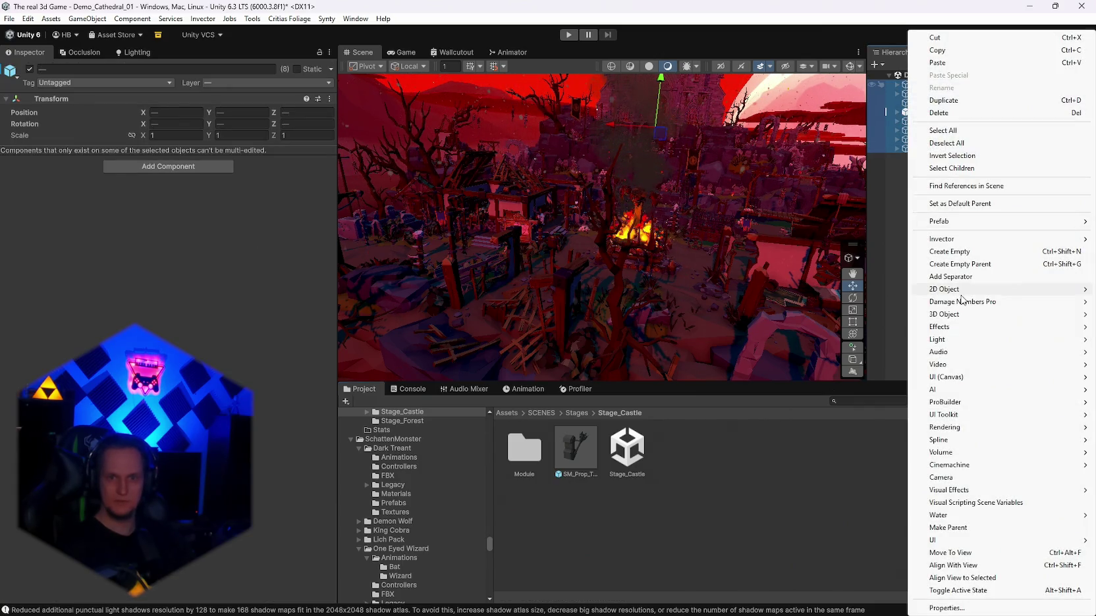
{"action": "left_click", "coordinate": [964, 265]}
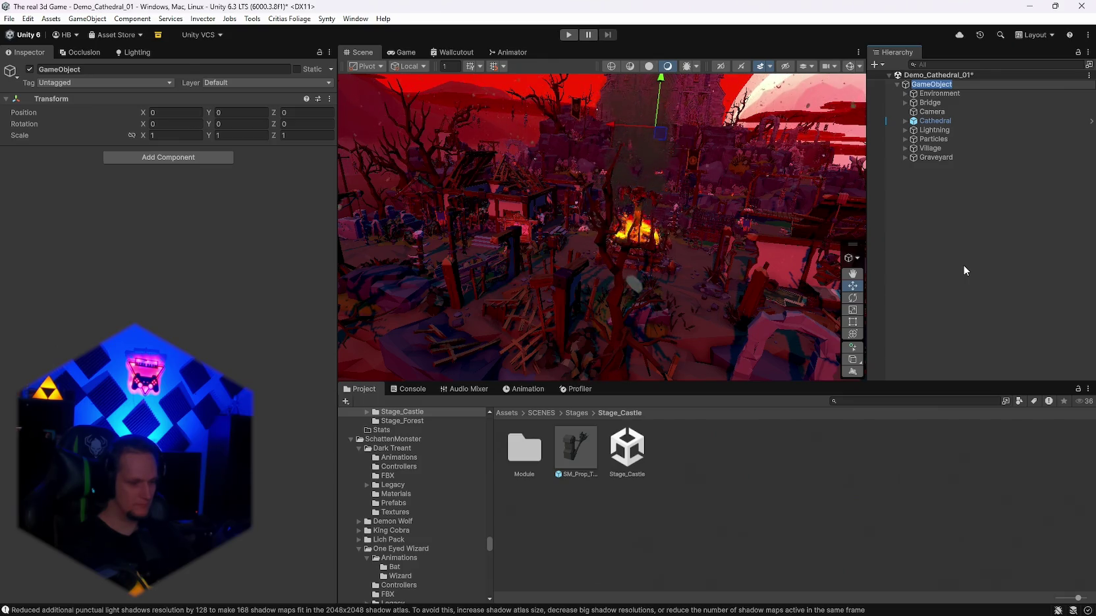
{"action": "type", "text": "ALL"}
{"action": "key", "text": "Return"}
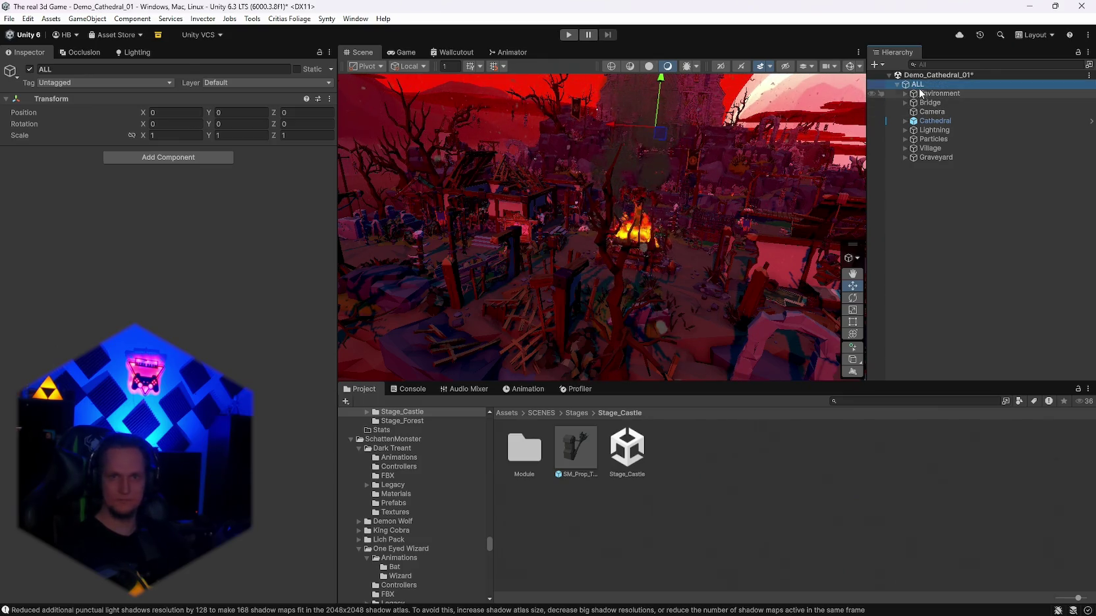
{"action": "left_click_drag", "start_coordinate": [722, 394], "coordinate": [677, 454]}
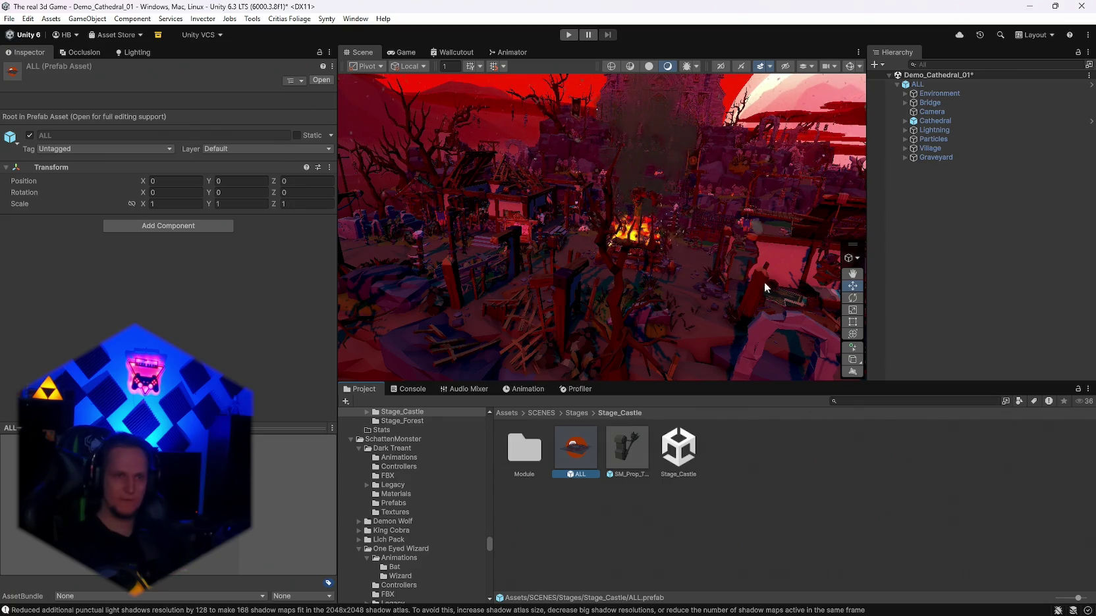
Step: Orbit around the castle, preview it in the Game view, then return to the Scene view
{"action": "left_click_drag", "start_coordinate": [580, 237], "coordinate": [685, 230]}
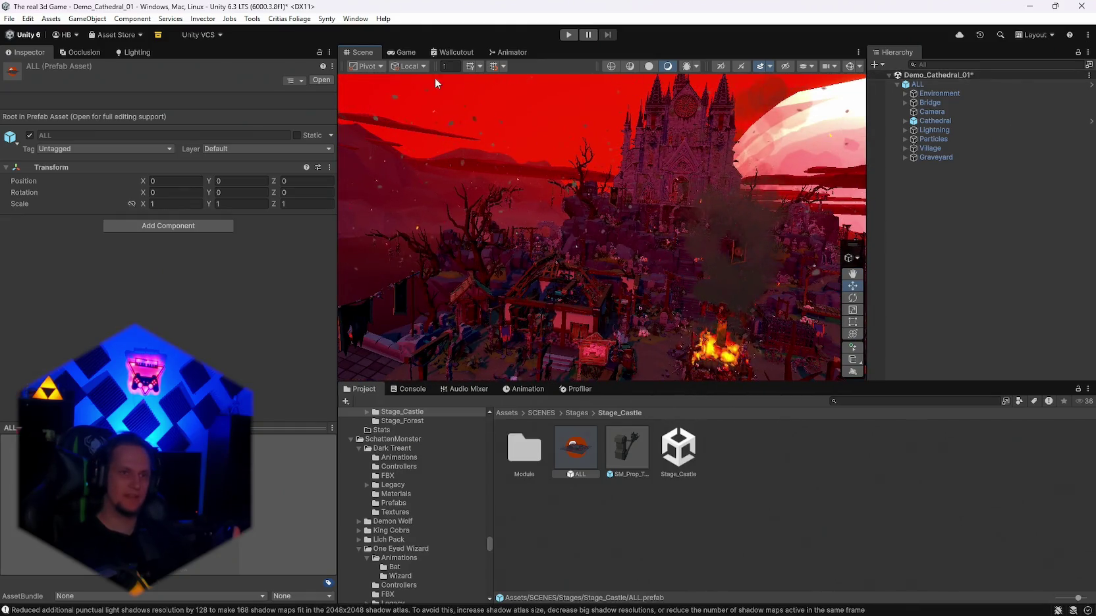
{"action": "left_click", "coordinate": [399, 51]}
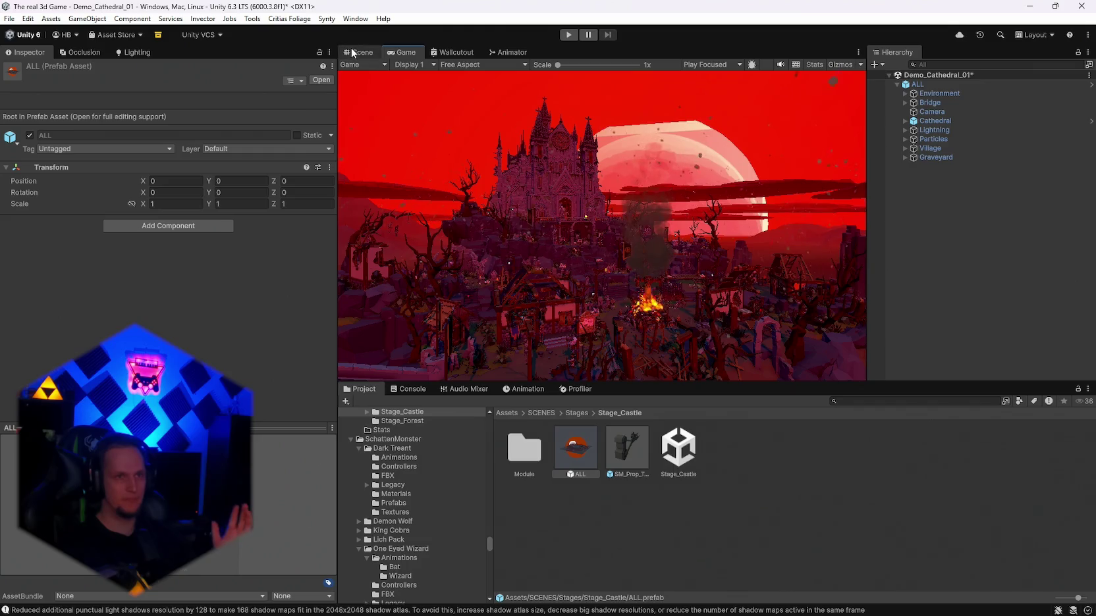
{"action": "left_click", "coordinate": [359, 52]}
{"action": "left_click", "coordinate": [10, 18]}
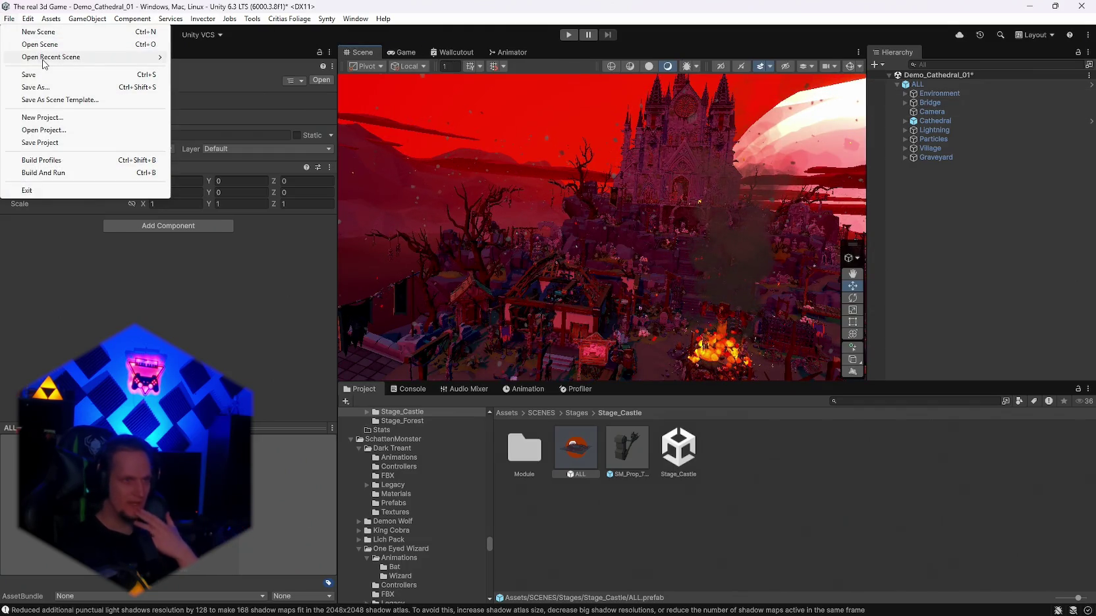
Step: Open Stage_Castle from recent scenes, saving Demo_Cathedral_01 first, and select Ingame Musik
{"action": "mouse_move", "coordinate": [85, 57]}
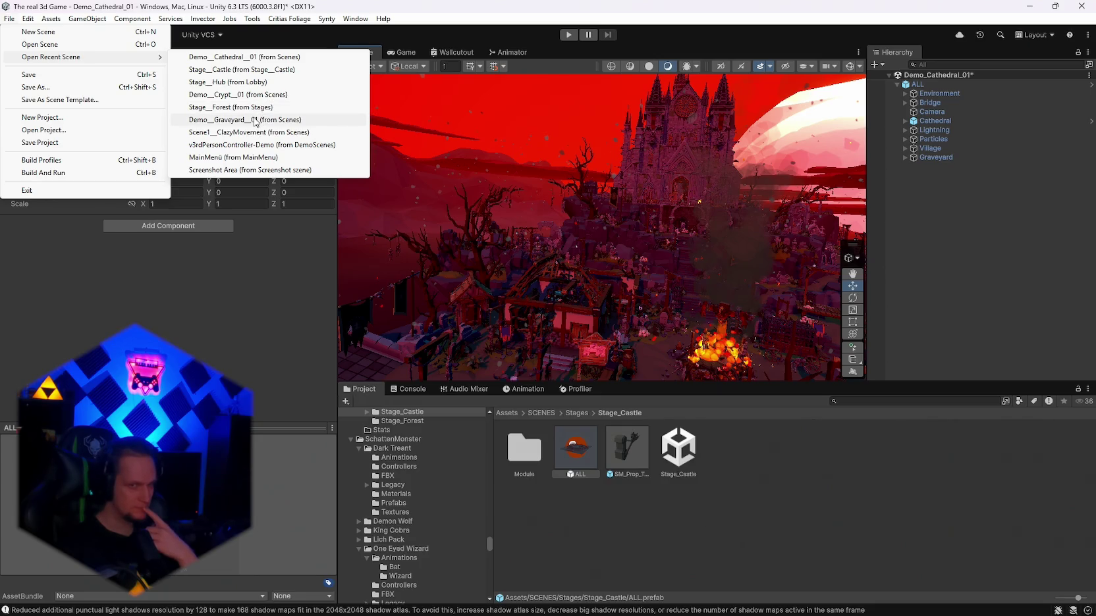
{"action": "left_click", "coordinate": [261, 71]}
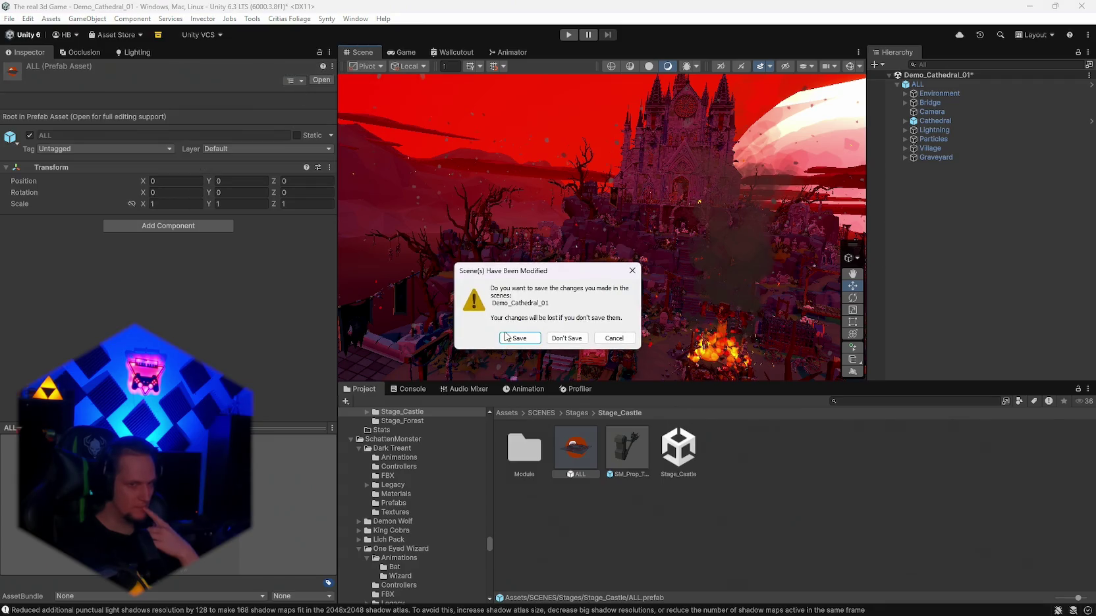
{"action": "left_click", "coordinate": [518, 339]}
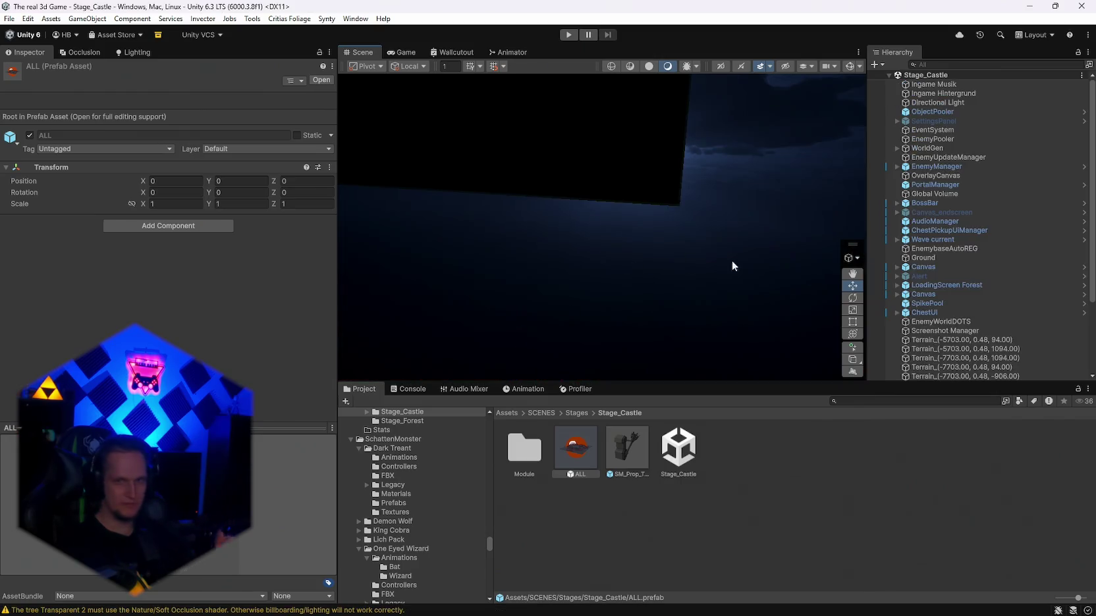
{"action": "left_click", "coordinate": [931, 84]}
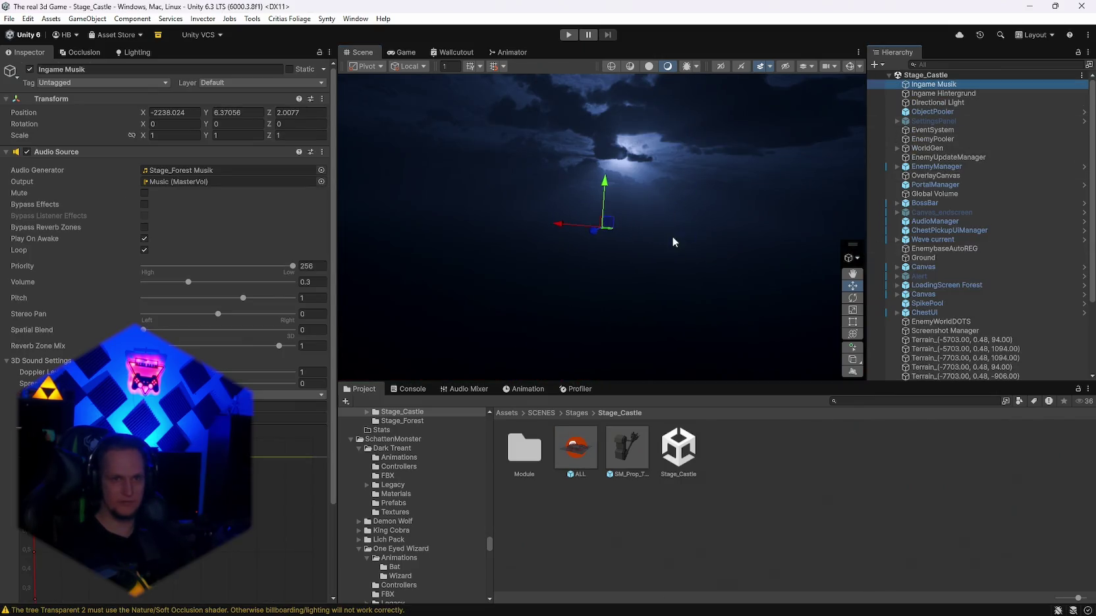
Step: Switch to solid shading, fly to the castle facade, and delete Module 1 (1)
{"action": "double_click", "coordinate": [932, 111]}
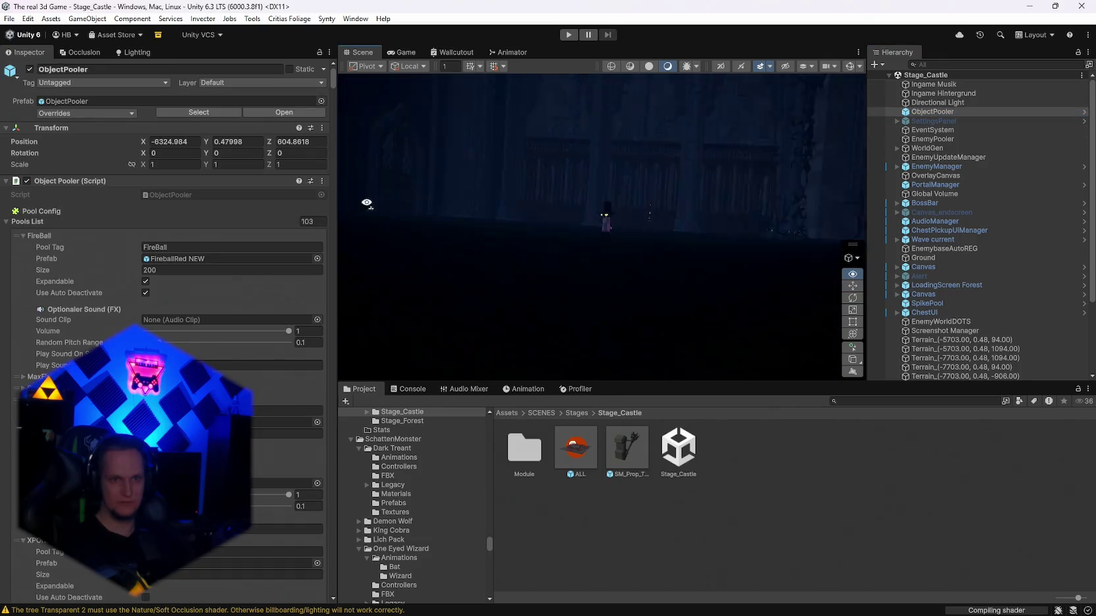
{"action": "key", "text": "w"}
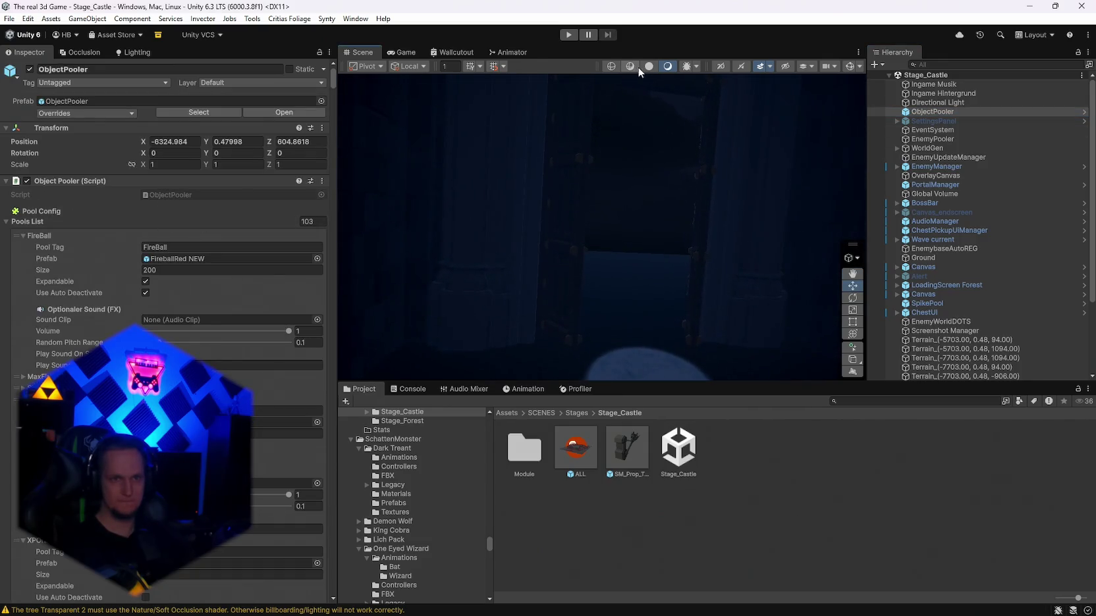
{"action": "left_click", "coordinate": [648, 66]}
{"action": "key", "text": "w"}
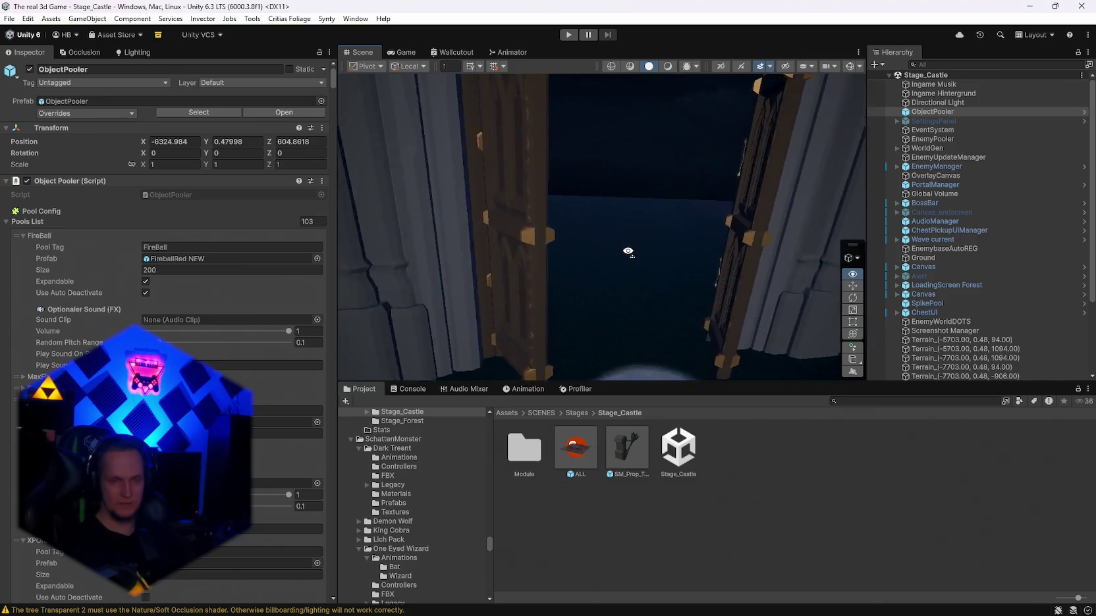
{"action": "key", "text": "s"}
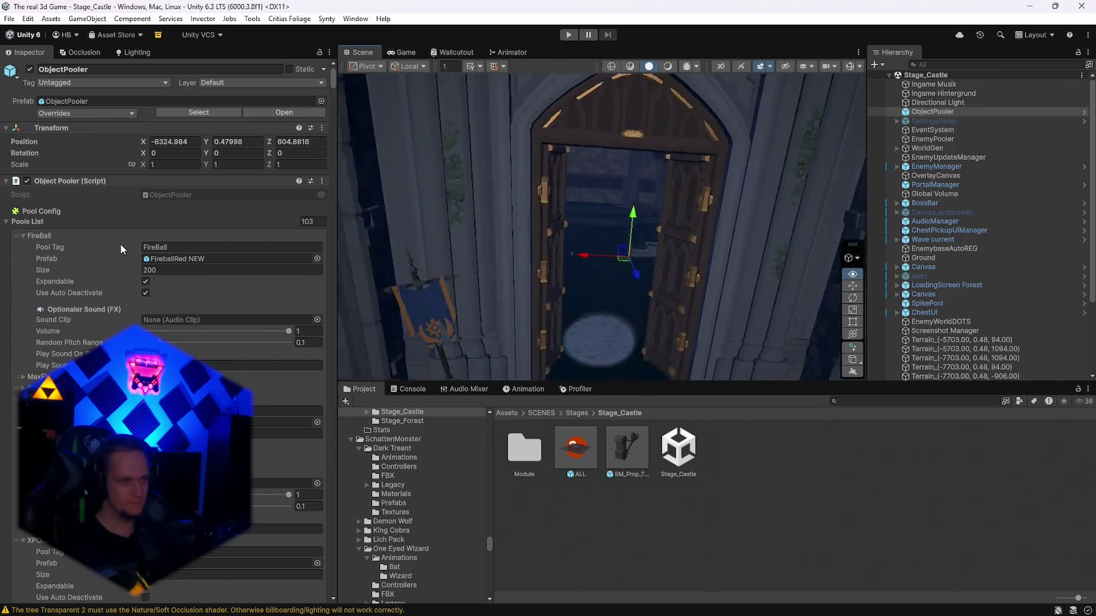
{"action": "key", "text": "s"}
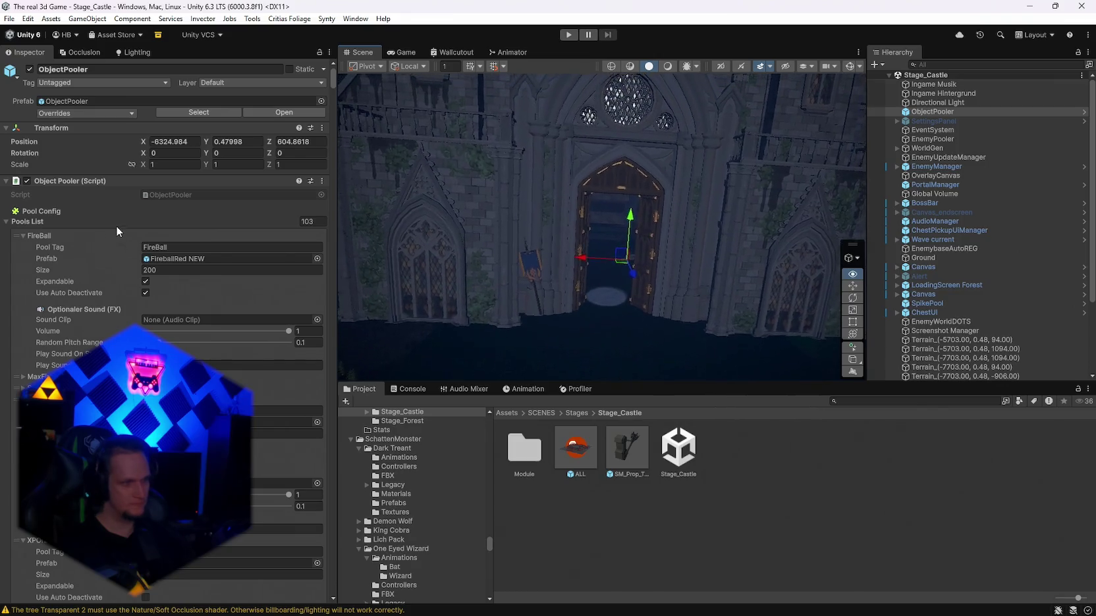
{"action": "scroll", "coordinate": [982, 276], "scroll_direction": "down", "scroll_amount": 3}
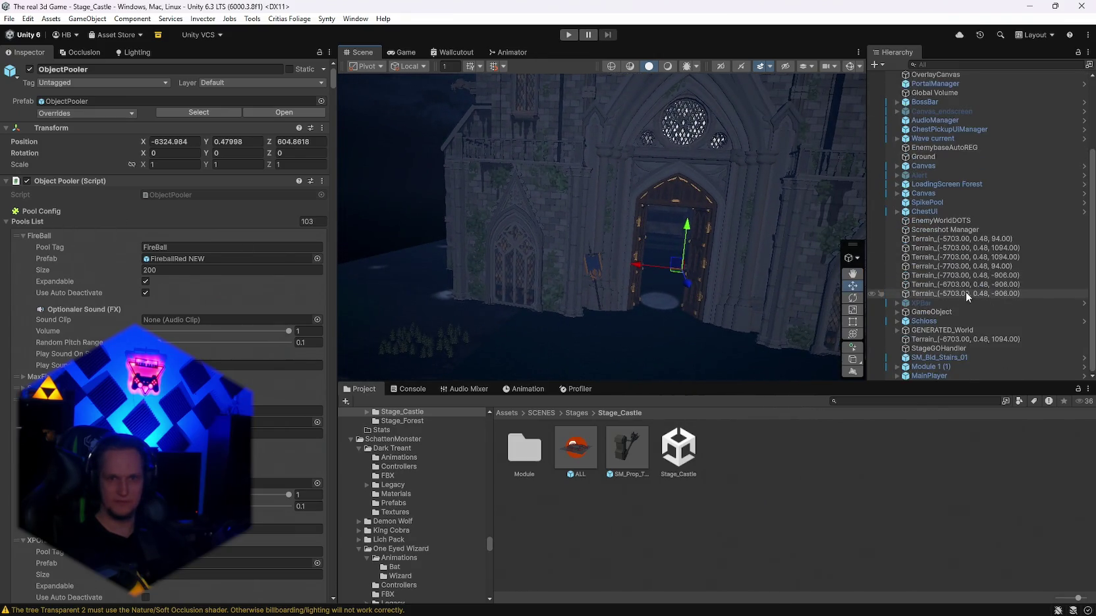
{"action": "left_click", "coordinate": [928, 366]}
{"action": "key", "text": "Delete"}
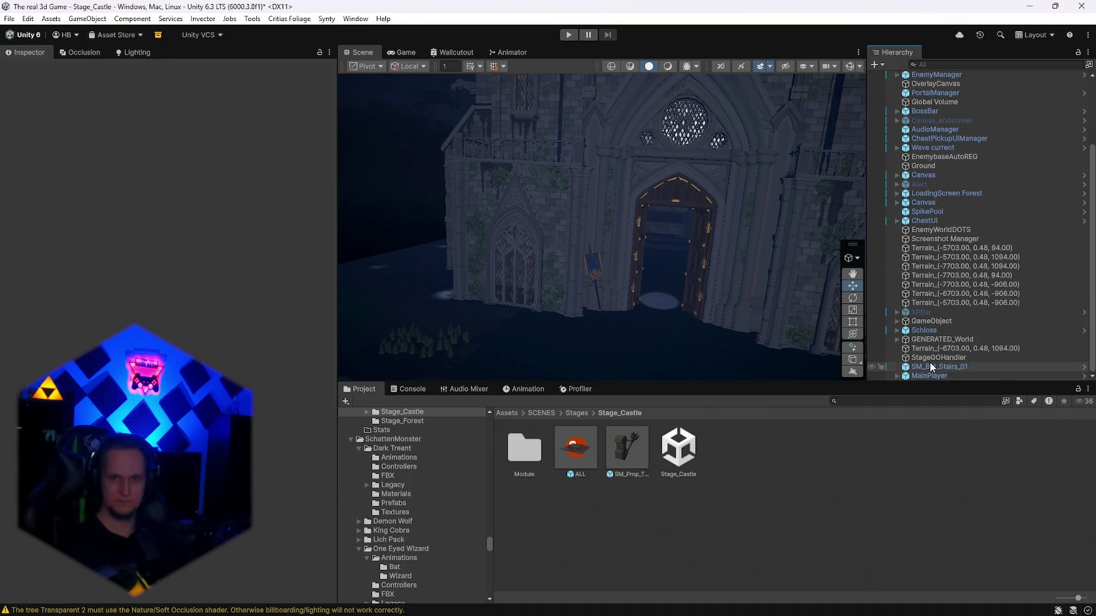
{"action": "left_click_drag", "start_coordinate": [728, 255], "coordinate": [753, 286]}
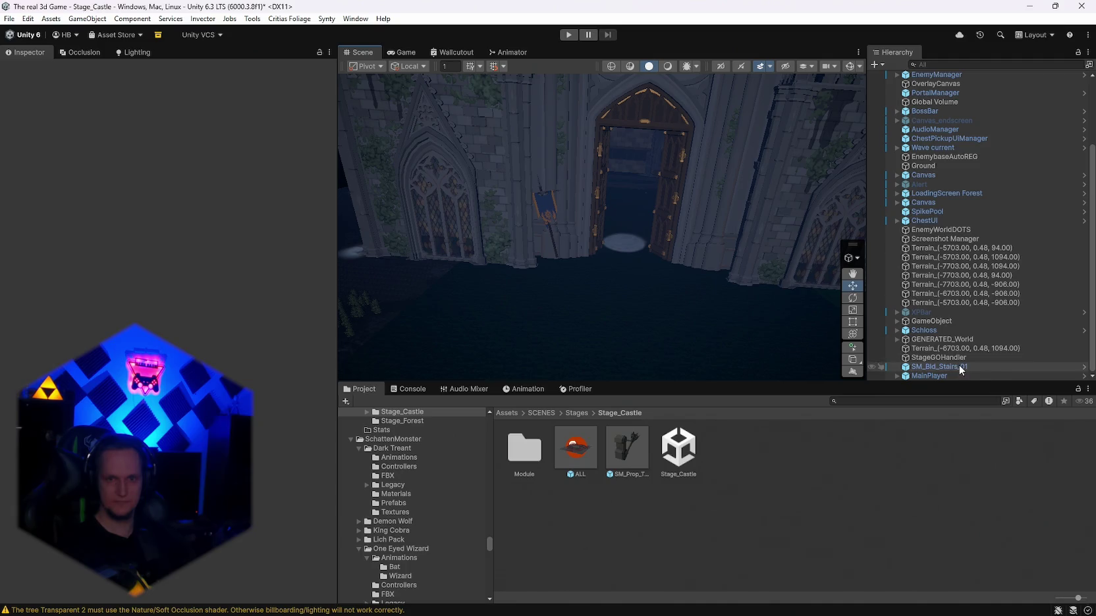
Step: Delete the SM_Bld_Stairs_01 stairs and the Schloss castle object
{"action": "left_click", "coordinate": [941, 365]}
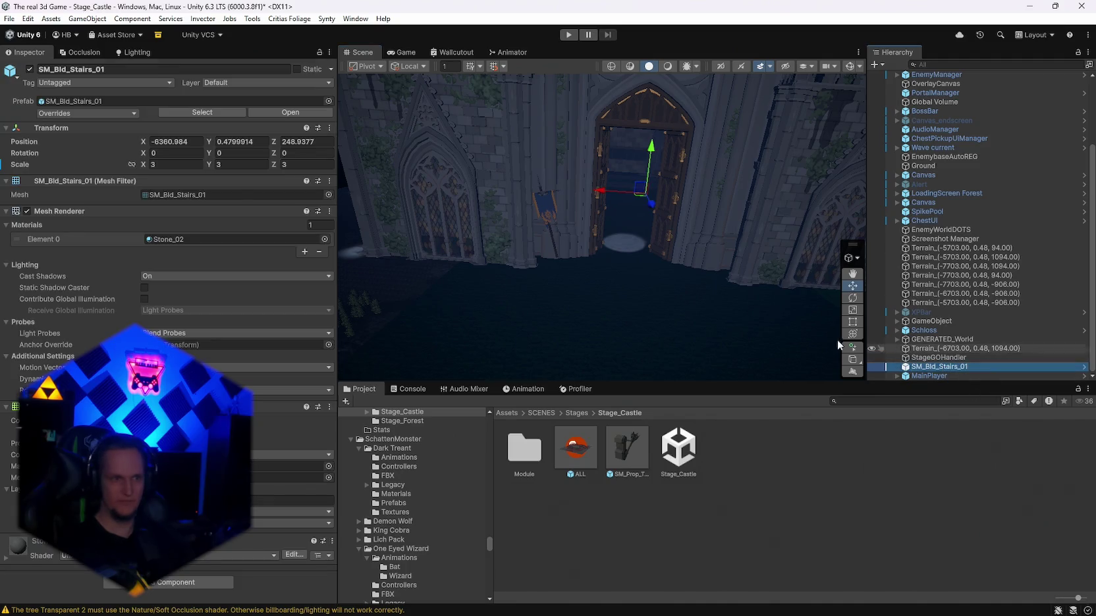
{"action": "left_click_drag", "start_coordinate": [652, 204], "coordinate": [652, 212]}
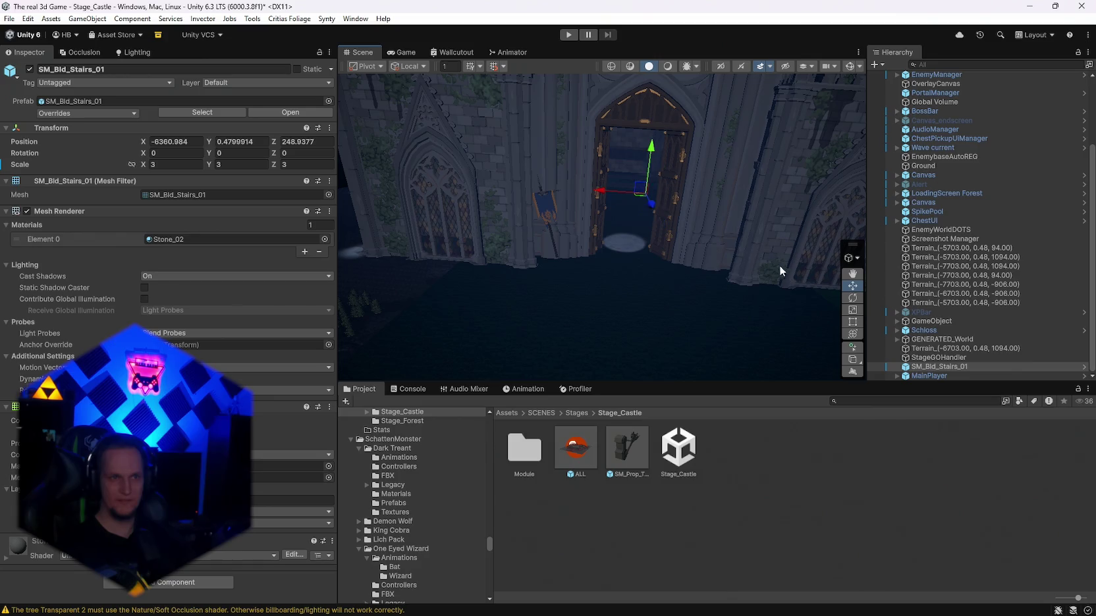
{"action": "key", "text": "f"}
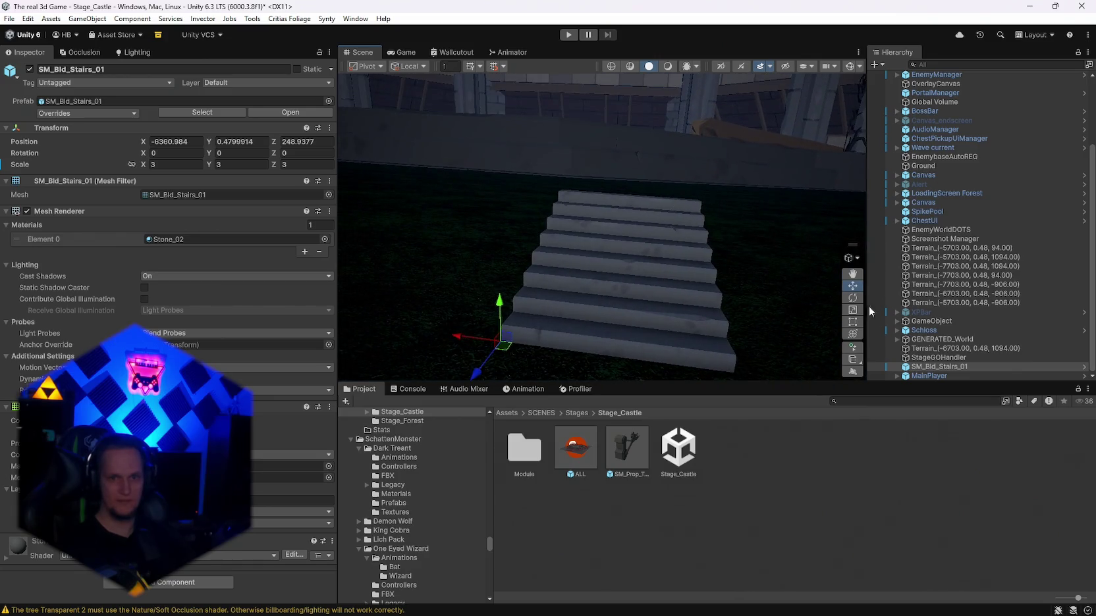
{"action": "left_click", "coordinate": [922, 358]}
{"action": "left_click", "coordinate": [922, 366]}
{"action": "key", "text": "Delete"}
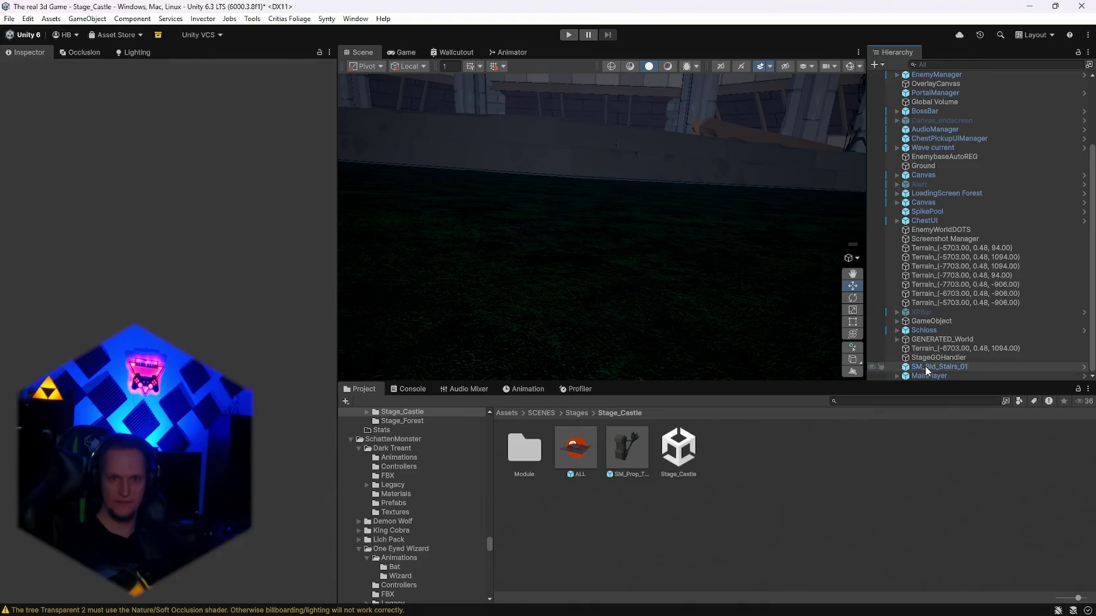
{"action": "left_click", "coordinate": [923, 340]}
{"action": "key", "text": "Delete"}
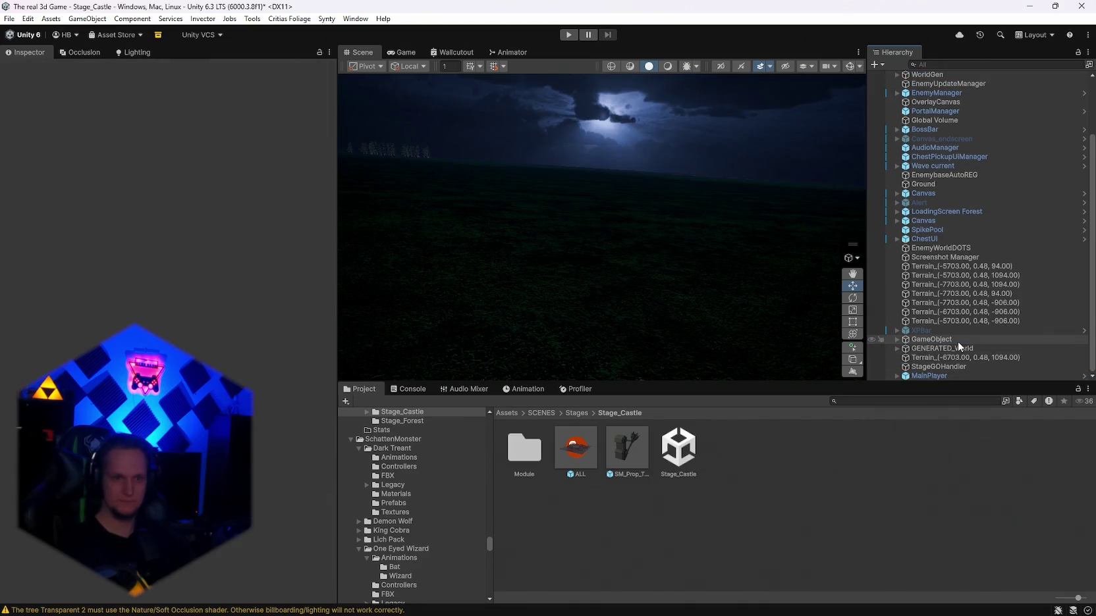
{"action": "mouse_move", "coordinate": [366, 169]}
{"action": "left_mouse_down"}
{"action": "mouse_move", "coordinate": [450, 206]}
{"action": "mouse_move", "coordinate": [509, 252]}
{"action": "mouse_move", "coordinate": [593, 250]}
{"action": "left_mouse_up"}
{"action": "scroll", "coordinate": [941, 204], "scroll_direction": "up", "scroll_amount": 3}
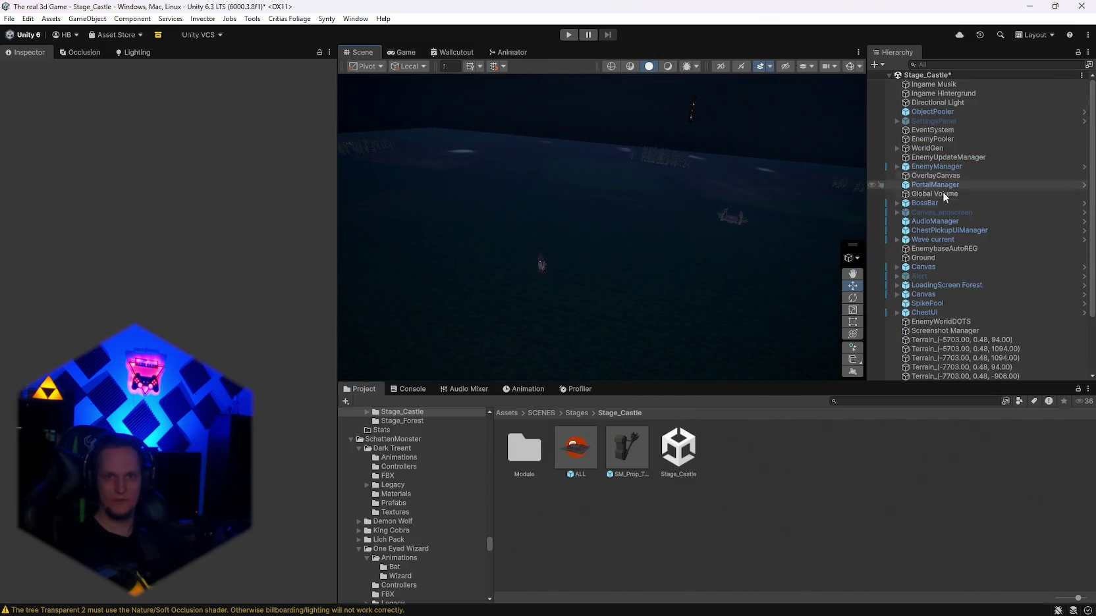
Step: Turn on Gizmos and enable the Plane under WorldGen
{"action": "left_click", "coordinate": [850, 66]}
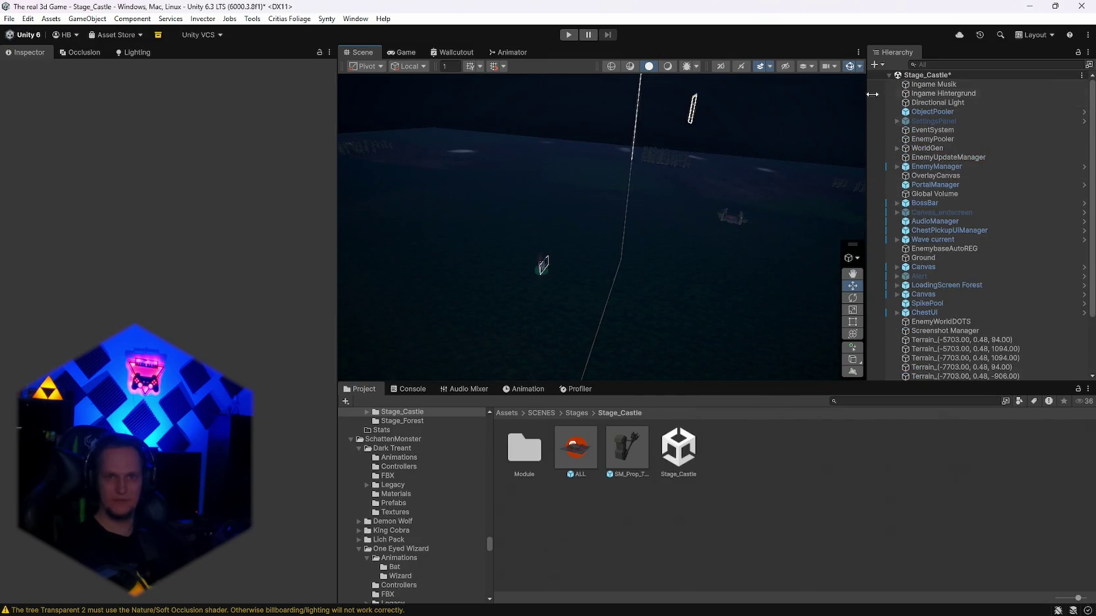
{"action": "left_click", "coordinate": [897, 148]}
{"action": "left_click", "coordinate": [922, 158]}
{"action": "left_click", "coordinate": [29, 69]}
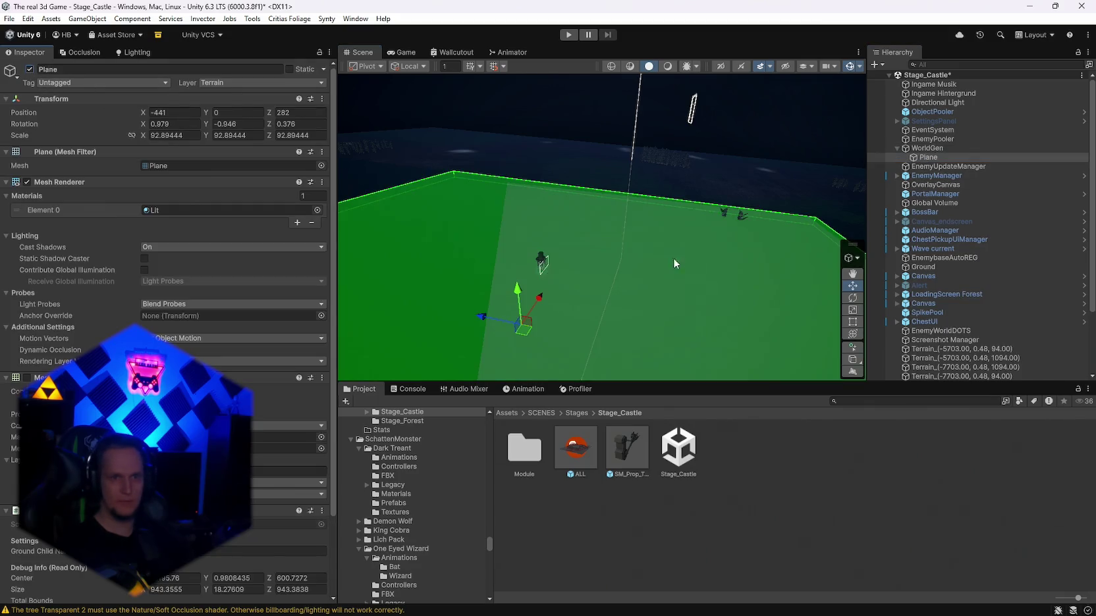
Step: Keep the plane at height 0 and place the ALL prefab on it at X -6261.468, Z 631.4688
{"action": "left_click_drag", "start_coordinate": [517, 289], "coordinate": [521, 292]}
{"action": "key", "text": "ctrl+z"}
{"action": "mouse_move", "coordinate": [618, 261]}
{"action": "left_mouse_down"}
{"action": "mouse_move", "coordinate": [582, 275]}
{"action": "mouse_move", "coordinate": [593, 260]}
{"action": "mouse_move", "coordinate": [527, 254]}
{"action": "mouse_move", "coordinate": [746, 231]}
{"action": "mouse_move", "coordinate": [858, 269]}
{"action": "left_mouse_up"}
{"action": "mouse_move", "coordinate": [577, 452]}
{"action": "left_mouse_down"}
{"action": "mouse_move", "coordinate": [573, 300]}
{"action": "mouse_move", "coordinate": [544, 298]}
{"action": "mouse_move", "coordinate": [591, 310]}
{"action": "mouse_move", "coordinate": [461, 306]}
{"action": "mouse_move", "coordinate": [616, 363]}
{"action": "mouse_move", "coordinate": [568, 328]}
{"action": "mouse_move", "coordinate": [572, 339]}
{"action": "mouse_move", "coordinate": [552, 329]}
{"action": "mouse_move", "coordinate": [566, 343]}
{"action": "left_mouse_up"}
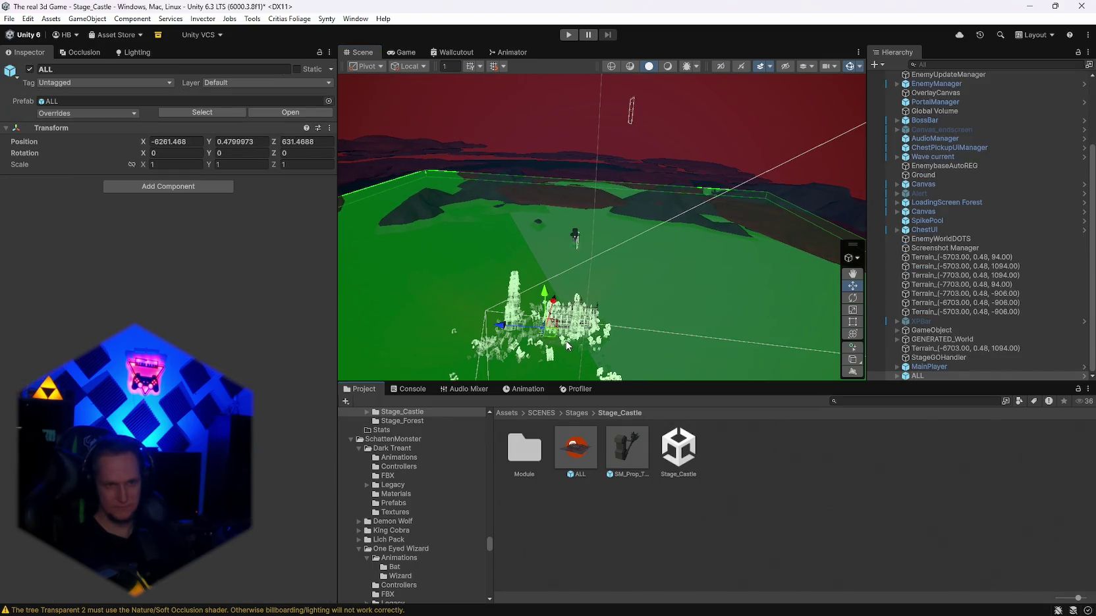
Step: Scale the ALL castle uniformly to about 10.79 with the combined handles, raising it to Y 137
{"action": "scroll", "coordinate": [566, 345], "scroll_direction": "up", "scroll_amount": 10}
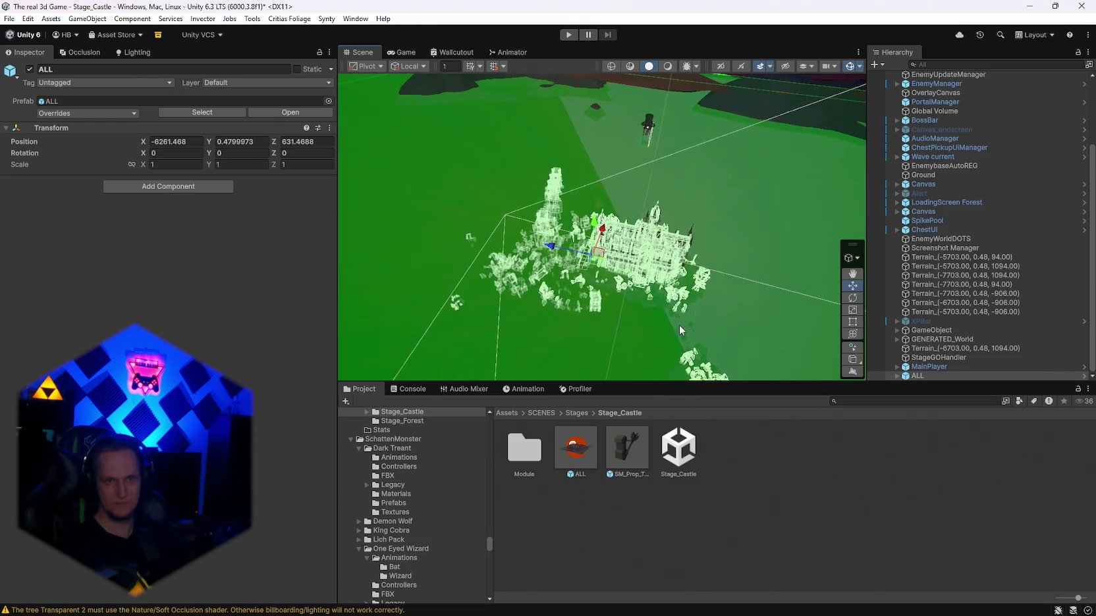
{"action": "left_click", "coordinate": [854, 335]}
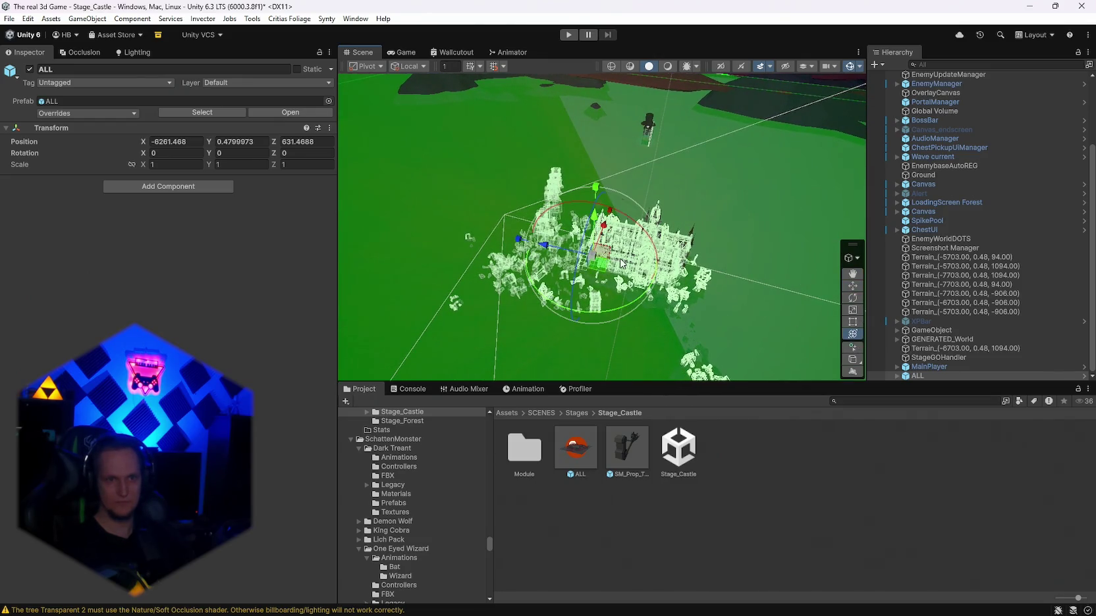
{"action": "mouse_move", "coordinate": [599, 262]}
{"action": "left_mouse_down"}
{"action": "mouse_move", "coordinate": [862, 242]}
{"action": "mouse_move", "coordinate": [732, 183]}
{"action": "mouse_move", "coordinate": [695, 241]}
{"action": "mouse_move", "coordinate": [604, 234]}
{"action": "mouse_move", "coordinate": [637, 226]}
{"action": "mouse_move", "coordinate": [630, 199]}
{"action": "mouse_move", "coordinate": [763, 187]}
{"action": "left_mouse_up"}
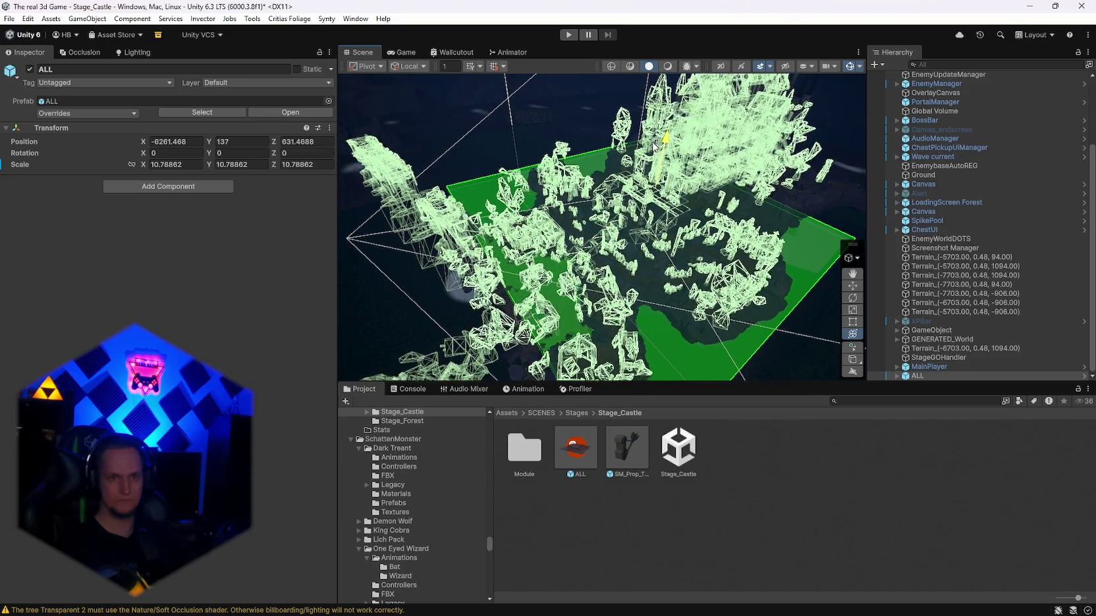
Step: Move the ALL castle along Y toward the ground and orbit the view across it
{"action": "left_click_drag", "start_coordinate": [653, 146], "coordinate": [654, 143]}
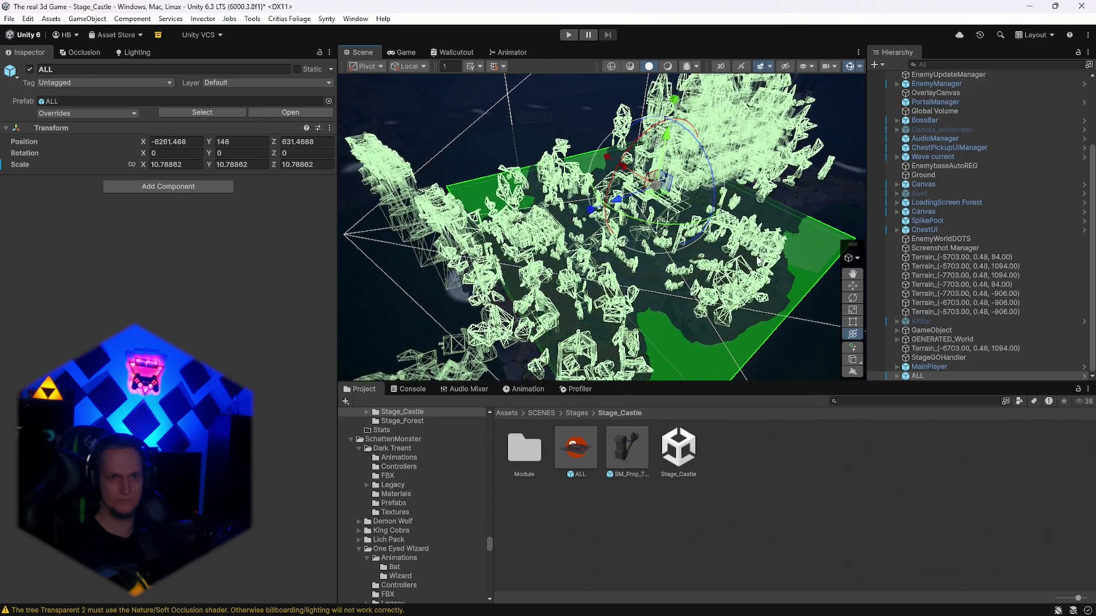
{"action": "mouse_move", "coordinate": [757, 261]}
{"action": "left_mouse_down"}
{"action": "mouse_move", "coordinate": [760, 251]}
{"action": "mouse_move", "coordinate": [612, 237]}
{"action": "left_mouse_up"}
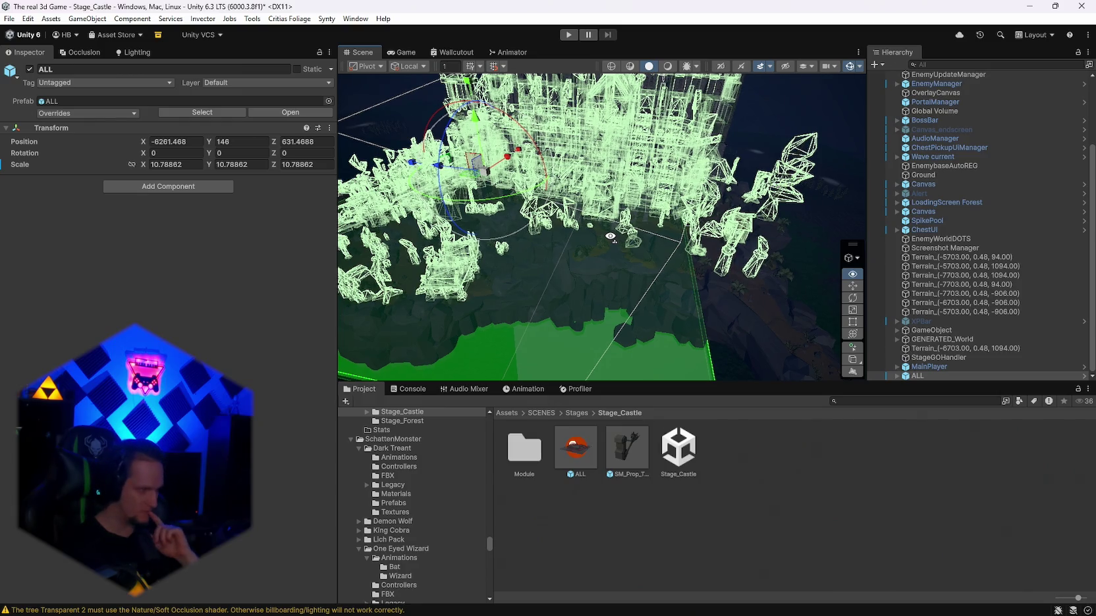
{"action": "mouse_move", "coordinate": [610, 236]}
{"action": "left_mouse_down"}
{"action": "mouse_move", "coordinate": [873, 255]}
{"action": "mouse_move", "coordinate": [569, 224]}
{"action": "mouse_move", "coordinate": [642, 236]}
{"action": "left_mouse_up"}
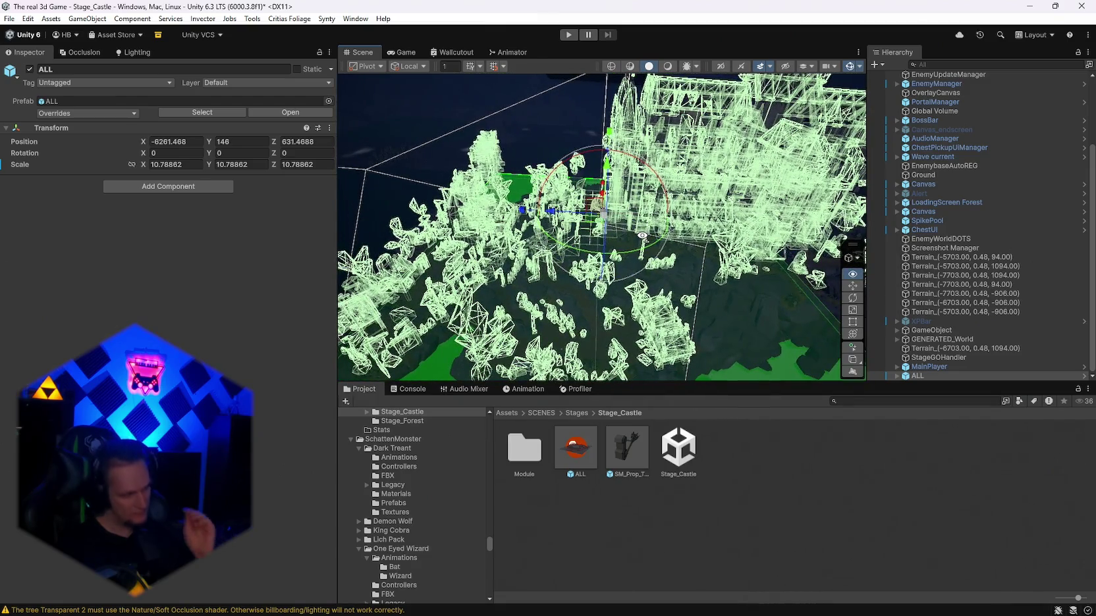
{"action": "scroll", "coordinate": [642, 236], "scroll_direction": "up", "scroll_amount": 2}
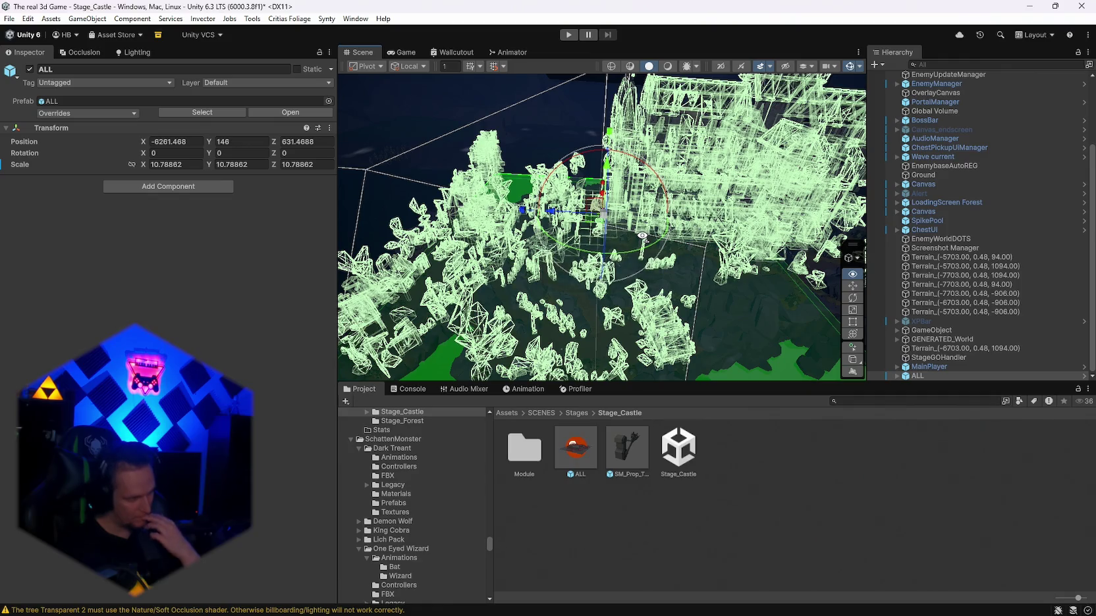
{"action": "left_click_drag", "start_coordinate": [642, 236], "coordinate": [641, 236]}
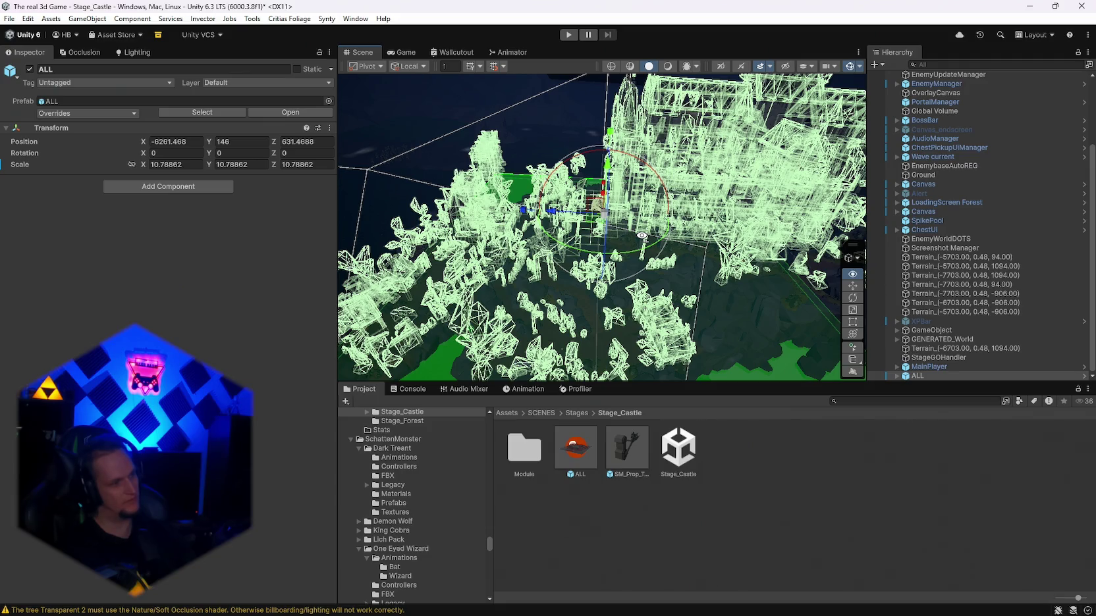
{"action": "left_click_drag", "start_coordinate": [642, 235], "coordinate": [709, 236]}
Step: Hide the green Gizmo overlays and orbit around the castle's banner, stairs, wall and front
{"action": "left_click", "coordinate": [850, 66]}
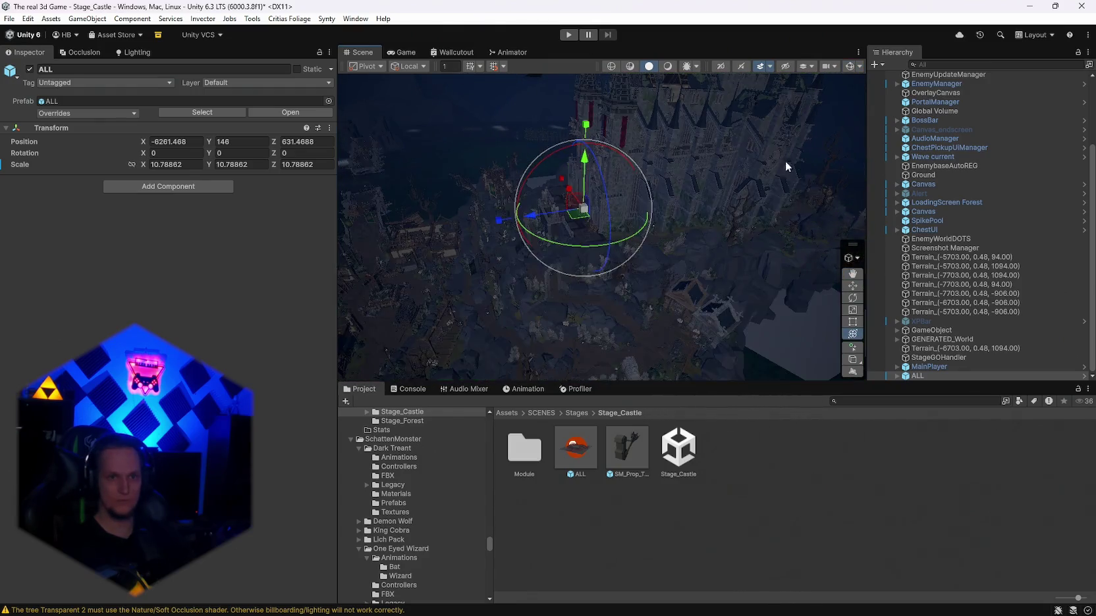
{"action": "mouse_move", "coordinate": [785, 160]}
{"action": "left_mouse_down"}
{"action": "mouse_move", "coordinate": [695, 185]}
{"action": "mouse_move", "coordinate": [689, 162]}
{"action": "mouse_move", "coordinate": [718, 160]}
{"action": "mouse_move", "coordinate": [703, 195]}
{"action": "left_mouse_up"}
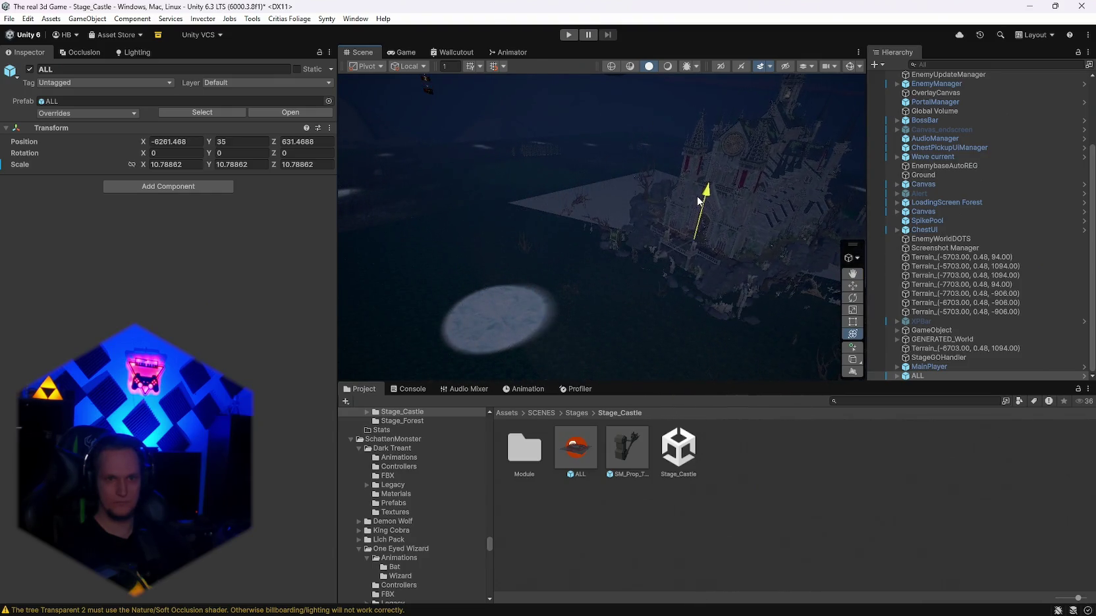
{"action": "left_click_drag", "start_coordinate": [652, 278], "coordinate": [764, 267]}
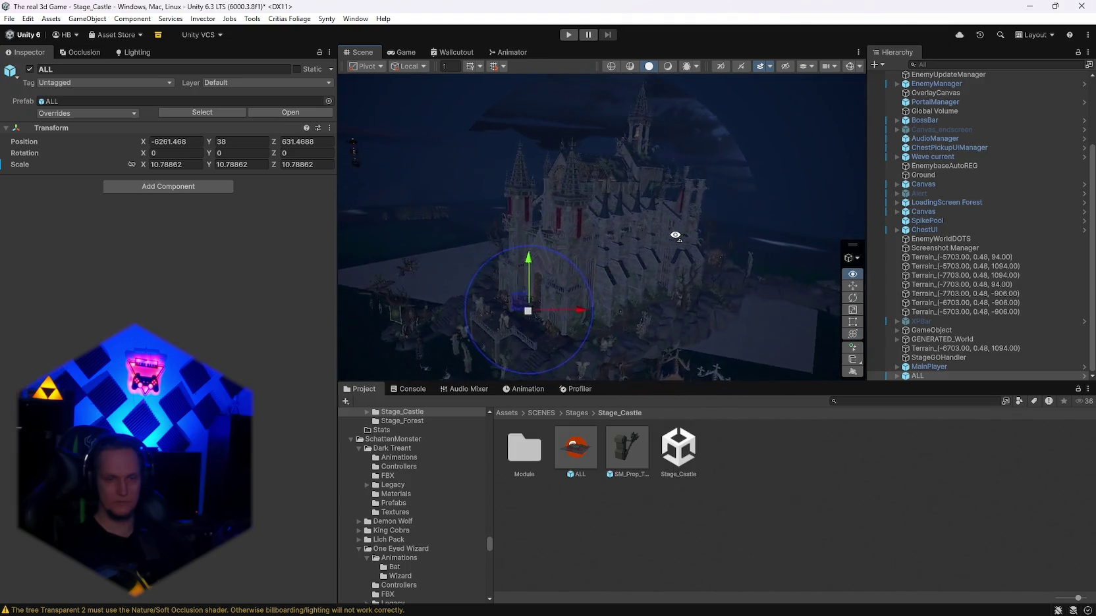
{"action": "mouse_move", "coordinate": [627, 237]}
{"action": "left_mouse_down"}
{"action": "mouse_move", "coordinate": [558, 239]}
{"action": "mouse_move", "coordinate": [528, 256]}
{"action": "mouse_move", "coordinate": [521, 247]}
{"action": "mouse_move", "coordinate": [797, 254]}
{"action": "left_mouse_up"}
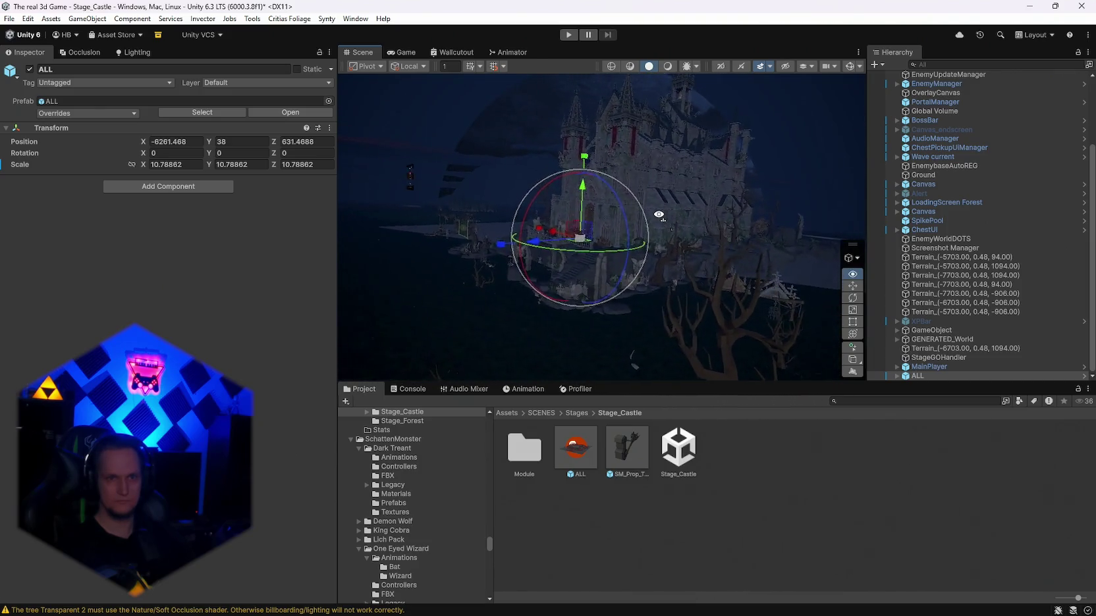
{"action": "mouse_move", "coordinate": [630, 214]}
{"action": "left_mouse_down"}
{"action": "mouse_move", "coordinate": [646, 231]}
{"action": "mouse_move", "coordinate": [585, 220]}
{"action": "left_mouse_up"}
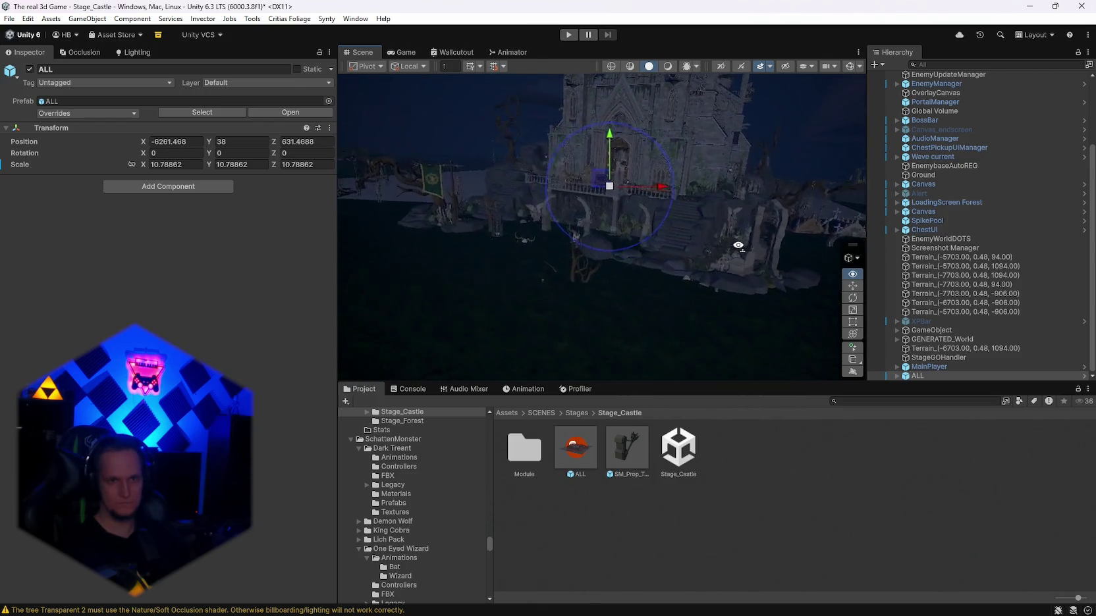
{"action": "mouse_move", "coordinate": [757, 252]}
{"action": "left_mouse_down"}
{"action": "mouse_move", "coordinate": [669, 264]}
{"action": "mouse_move", "coordinate": [708, 257]}
{"action": "mouse_move", "coordinate": [698, 260]}
{"action": "left_mouse_up"}
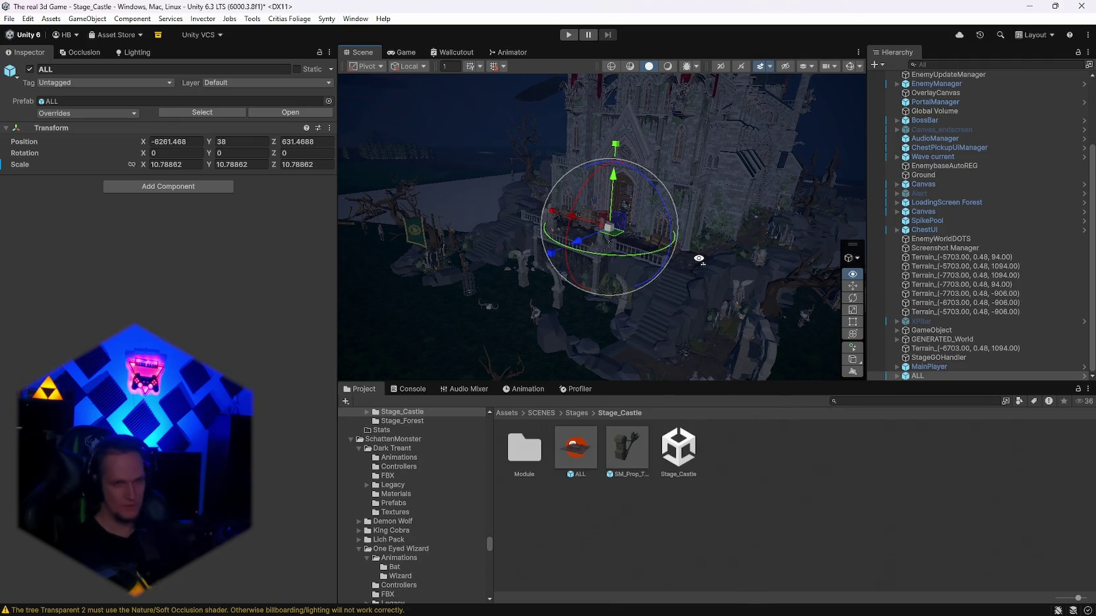
{"action": "mouse_move", "coordinate": [699, 259]}
{"action": "left_mouse_down"}
{"action": "mouse_move", "coordinate": [790, 245]}
{"action": "mouse_move", "coordinate": [707, 232]}
{"action": "mouse_move", "coordinate": [630, 249]}
{"action": "mouse_move", "coordinate": [487, 236]}
{"action": "mouse_move", "coordinate": [592, 240]}
{"action": "mouse_move", "coordinate": [277, 252]}
{"action": "mouse_move", "coordinate": [179, 237]}
{"action": "mouse_move", "coordinate": [1080, 233]}
{"action": "mouse_move", "coordinate": [870, 235]}
{"action": "mouse_move", "coordinate": [696, 260]}
{"action": "left_mouse_up"}
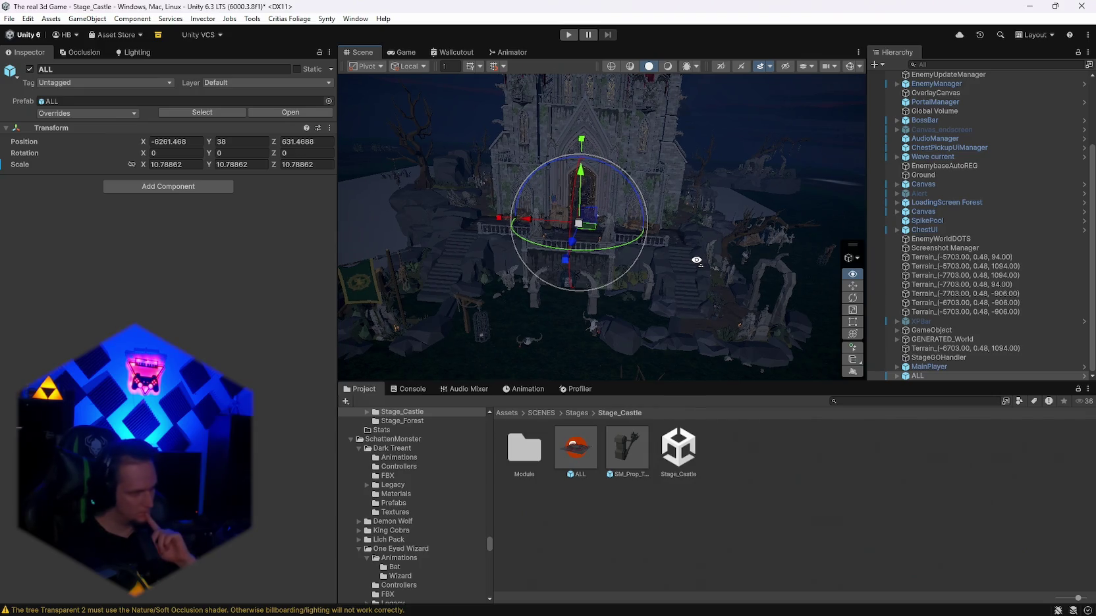
{"action": "mouse_move", "coordinate": [696, 261]}
{"action": "left_mouse_down"}
{"action": "mouse_move", "coordinate": [619, 262]}
{"action": "mouse_move", "coordinate": [582, 291]}
{"action": "mouse_move", "coordinate": [666, 266]}
{"action": "mouse_move", "coordinate": [652, 257]}
{"action": "left_mouse_up"}
Step: Set the ALL castle's Y position to about 66.4 and view the whole front
{"action": "key", "text": "y"}
{"action": "left_click_drag", "start_coordinate": [636, 184], "coordinate": [642, 140]}
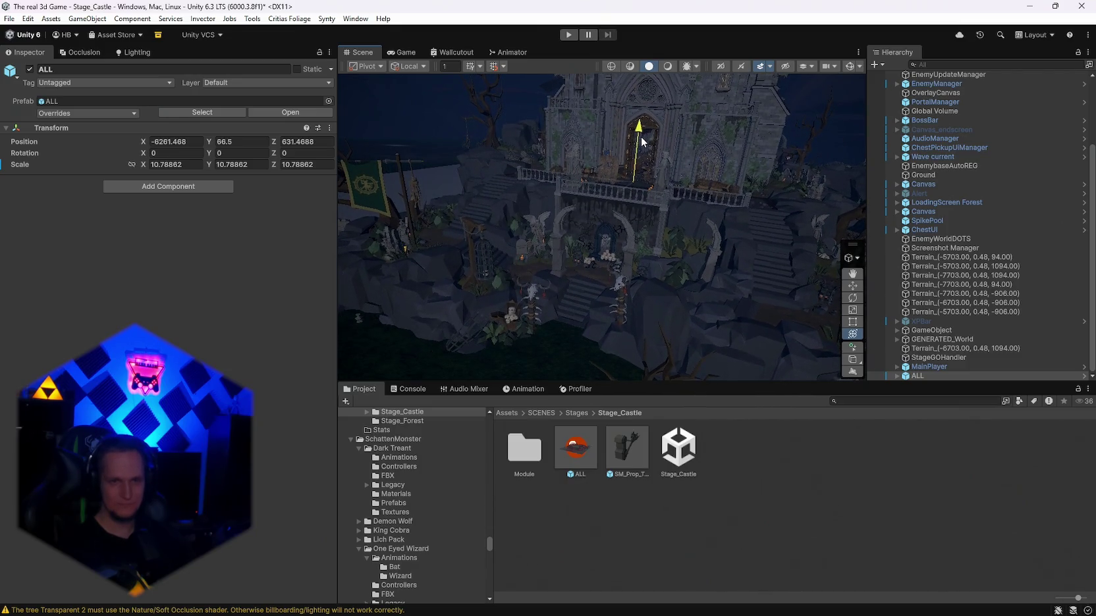
{"action": "mouse_move", "coordinate": [689, 284]}
{"action": "left_mouse_down"}
{"action": "mouse_move", "coordinate": [785, 202]}
{"action": "mouse_move", "coordinate": [509, 188]}
{"action": "left_mouse_up"}
{"action": "left_click_drag", "start_coordinate": [326, 206], "coordinate": [391, 261]}
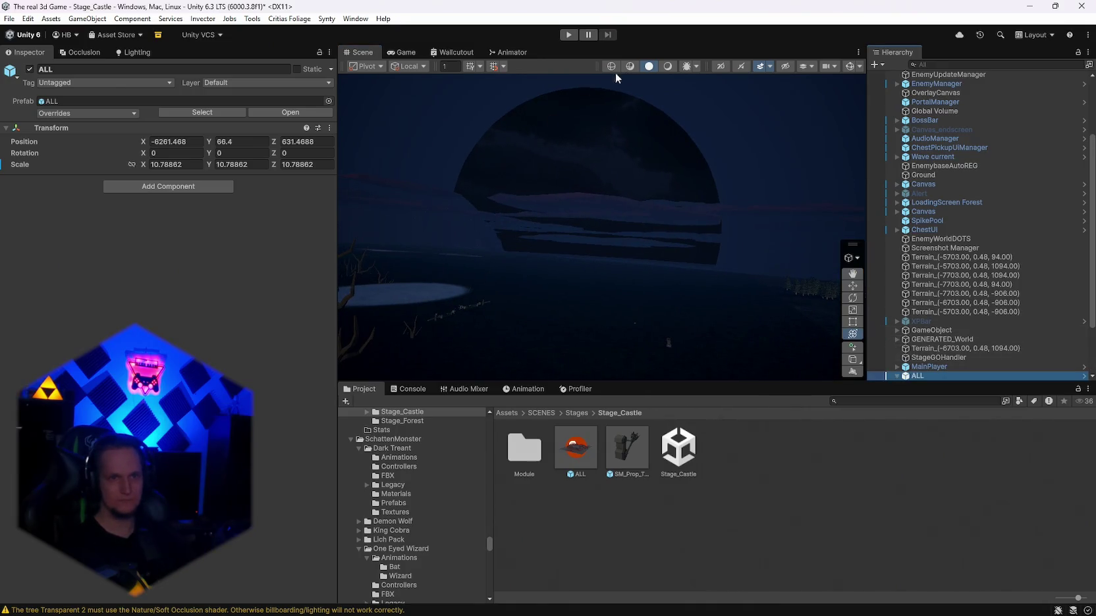
Step: Switch the Scene view to unlit shading, frame the castle, and select Sky in Environment
{"action": "left_click", "coordinate": [667, 65]}
{"action": "key", "text": "f"}
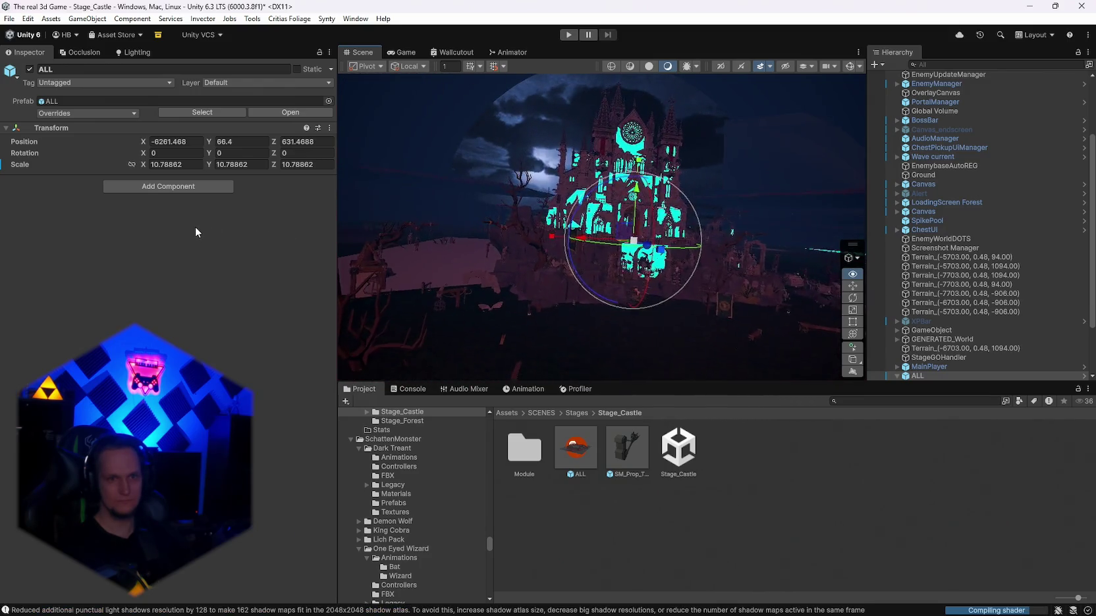
{"action": "scroll", "coordinate": [943, 329], "scroll_direction": "down", "scroll_amount": 3}
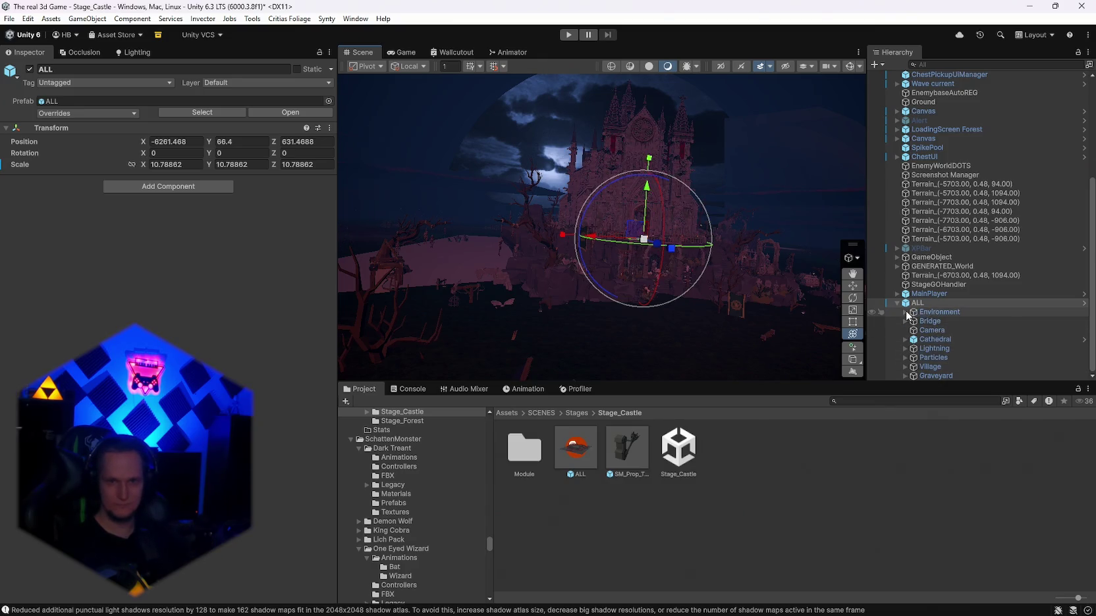
{"action": "scroll", "coordinate": [935, 319], "scroll_direction": "down", "scroll_amount": 3}
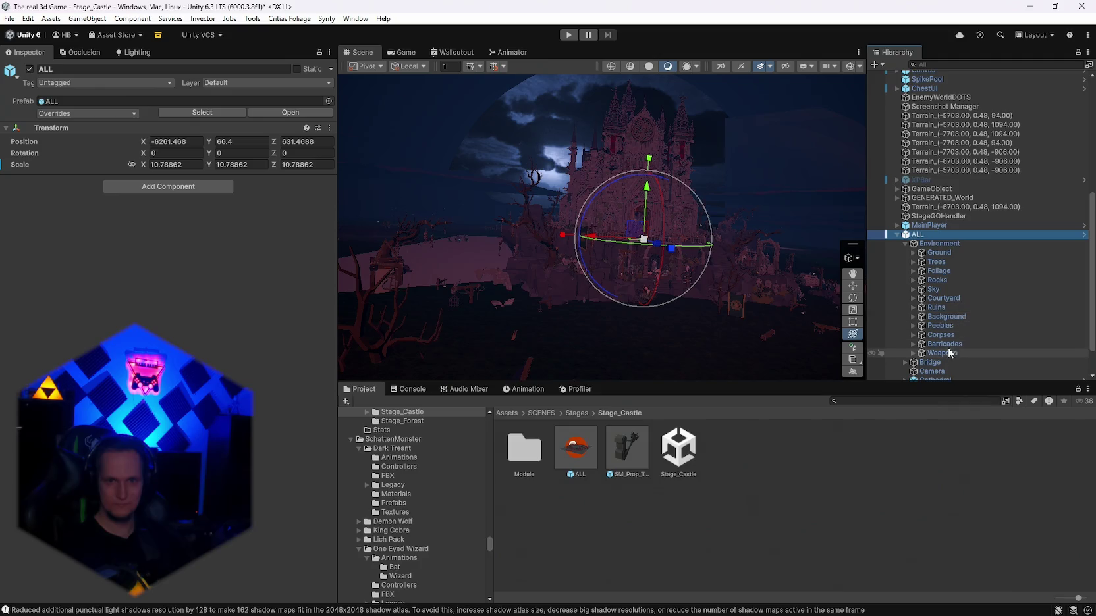
{"action": "left_click", "coordinate": [951, 289]}
Step: Delete the Sky object and move the view in toward the castle
{"action": "key", "text": "Delete"}
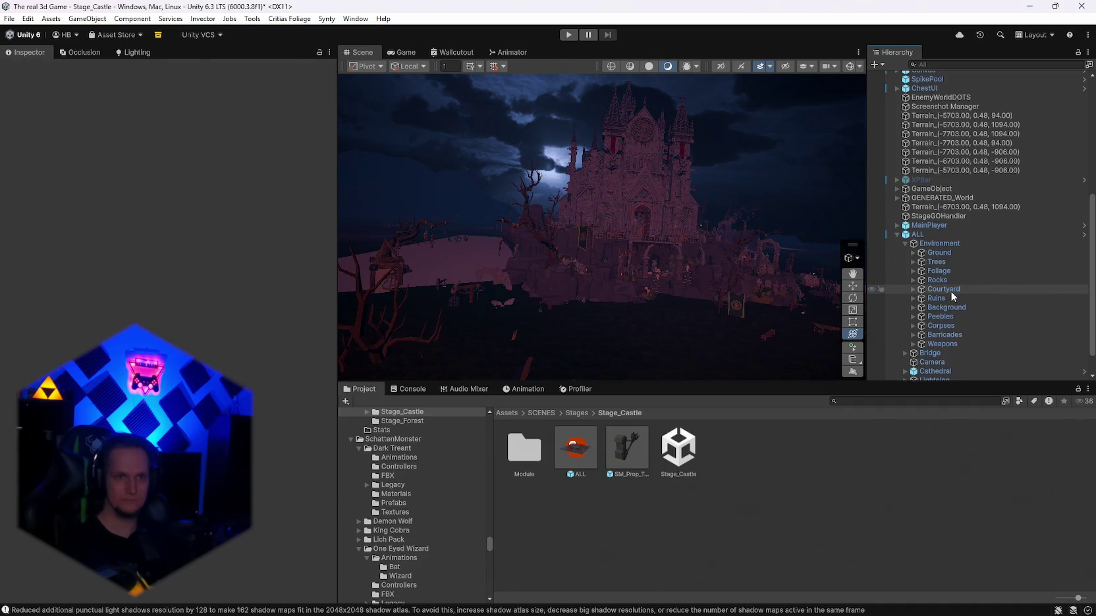
{"action": "mouse_move", "coordinate": [721, 278]}
{"action": "left_mouse_down"}
{"action": "mouse_move", "coordinate": [507, 298]}
{"action": "mouse_move", "coordinate": [202, 299]}
{"action": "mouse_move", "coordinate": [722, 276]}
{"action": "left_mouse_up"}
{"action": "scroll", "coordinate": [1014, 307], "scroll_direction": "down", "scroll_amount": 2}
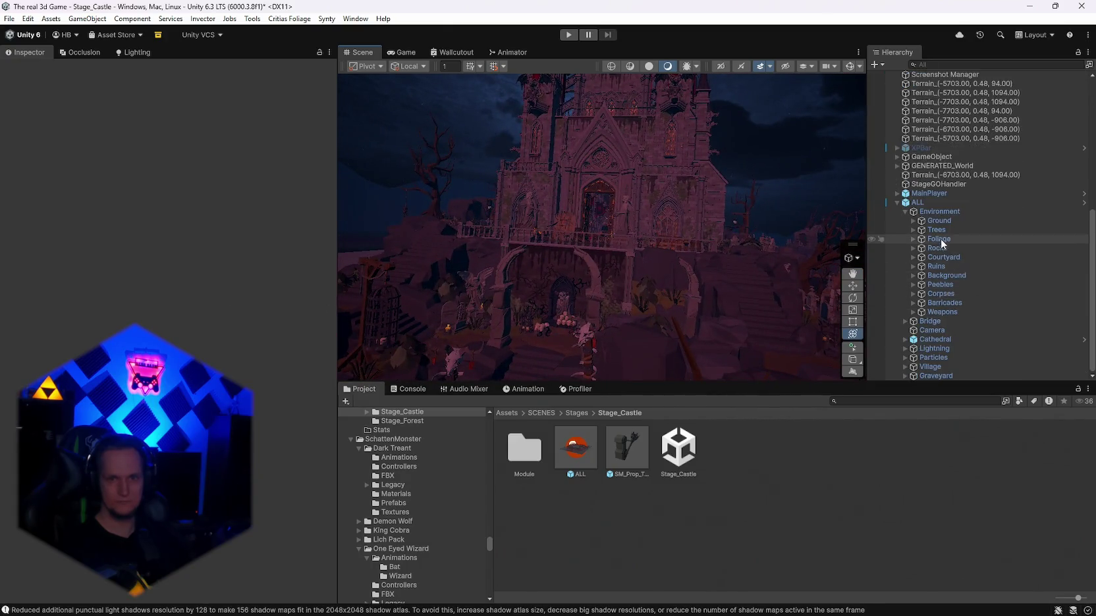
Step: Fly into the cathedral nave toward the altar and expand the Lightning group
{"action": "key", "text": "w"}
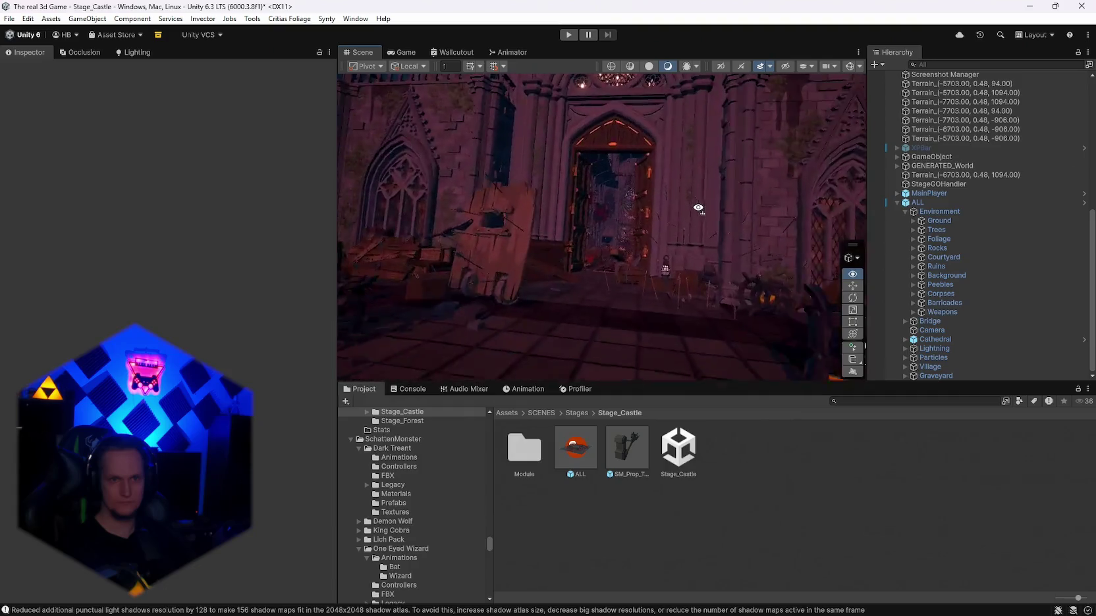
{"action": "key", "text": "w"}
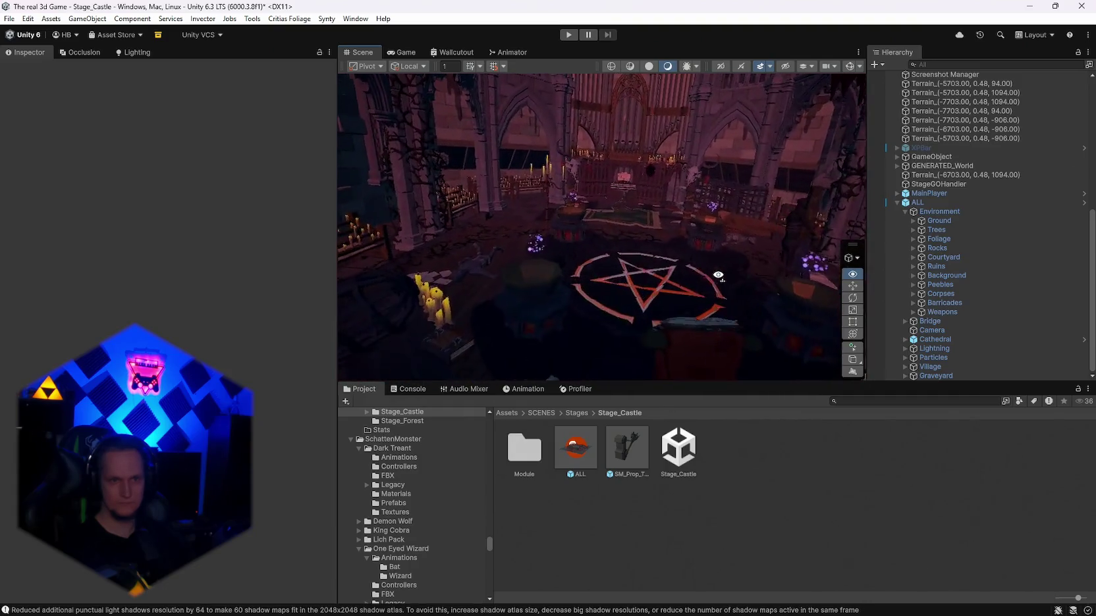
{"action": "mouse_move", "coordinate": [742, 269]}
{"action": "left_mouse_down"}
{"action": "mouse_move", "coordinate": [817, 241]}
{"action": "mouse_move", "coordinate": [878, 266]}
{"action": "mouse_move", "coordinate": [883, 280]}
{"action": "left_mouse_up"}
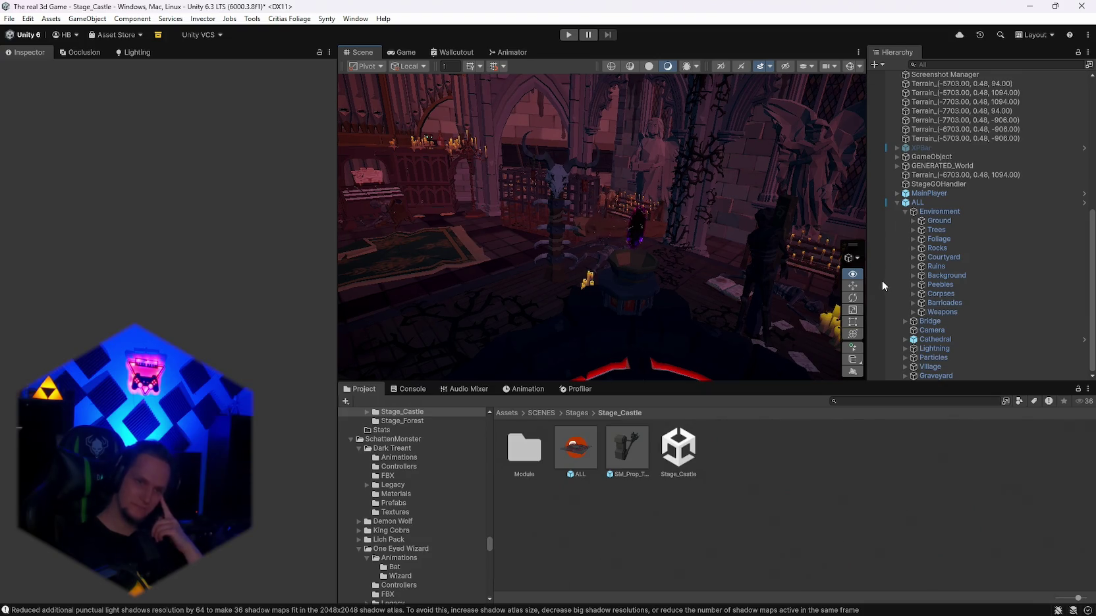
{"action": "mouse_move", "coordinate": [882, 280]}
{"action": "left_mouse_down"}
{"action": "mouse_move", "coordinate": [16, 261]}
{"action": "mouse_move", "coordinate": [253, 233]}
{"action": "mouse_move", "coordinate": [147, 272]}
{"action": "mouse_move", "coordinate": [757, 245]}
{"action": "mouse_move", "coordinate": [682, 240]}
{"action": "mouse_move", "coordinate": [718, 192]}
{"action": "mouse_move", "coordinate": [722, 261]}
{"action": "mouse_move", "coordinate": [757, 263]}
{"action": "mouse_move", "coordinate": [129, 235]}
{"action": "mouse_move", "coordinate": [192, 250]}
{"action": "mouse_move", "coordinate": [616, 282]}
{"action": "mouse_move", "coordinate": [609, 295]}
{"action": "mouse_move", "coordinate": [611, 244]}
{"action": "mouse_move", "coordinate": [641, 286]}
{"action": "mouse_move", "coordinate": [617, 284]}
{"action": "mouse_move", "coordinate": [616, 270]}
{"action": "left_mouse_up"}
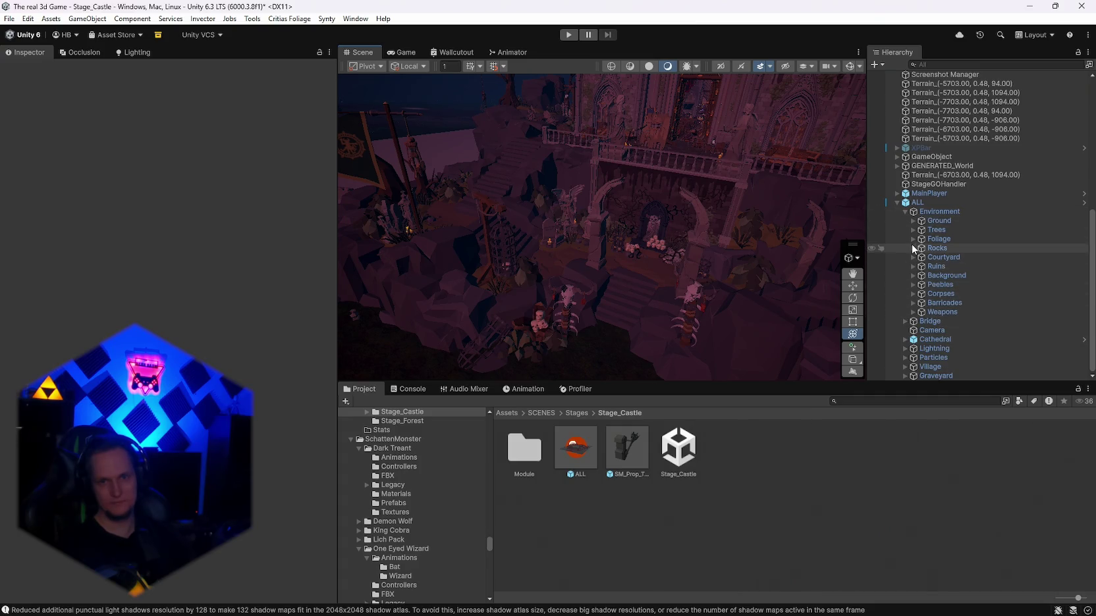
{"action": "left_click", "coordinate": [904, 349]}
Step: Select all Point Lights under Lightning and give them Intensity 100 and Range 100
{"action": "scroll", "coordinate": [901, 348], "scroll_direction": "down", "scroll_amount": 5}
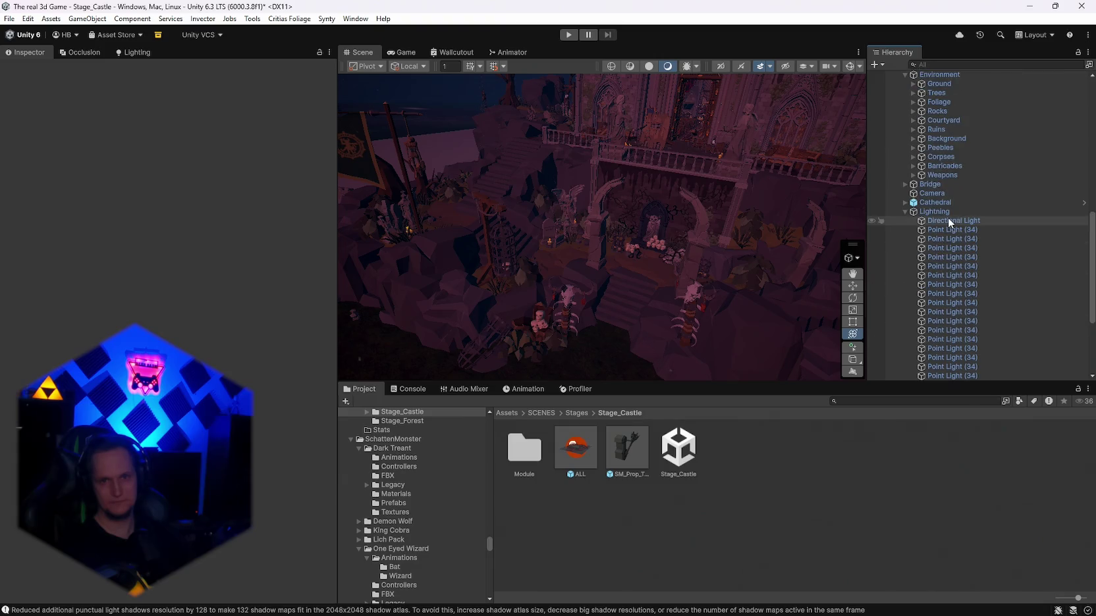
{"action": "left_click", "coordinate": [933, 230]}
{"action": "scroll", "coordinate": [962, 244], "scroll_direction": "down", "scroll_amount": 4}
{"action": "left_click", "coordinate": [954, 348], "text": "shift"}
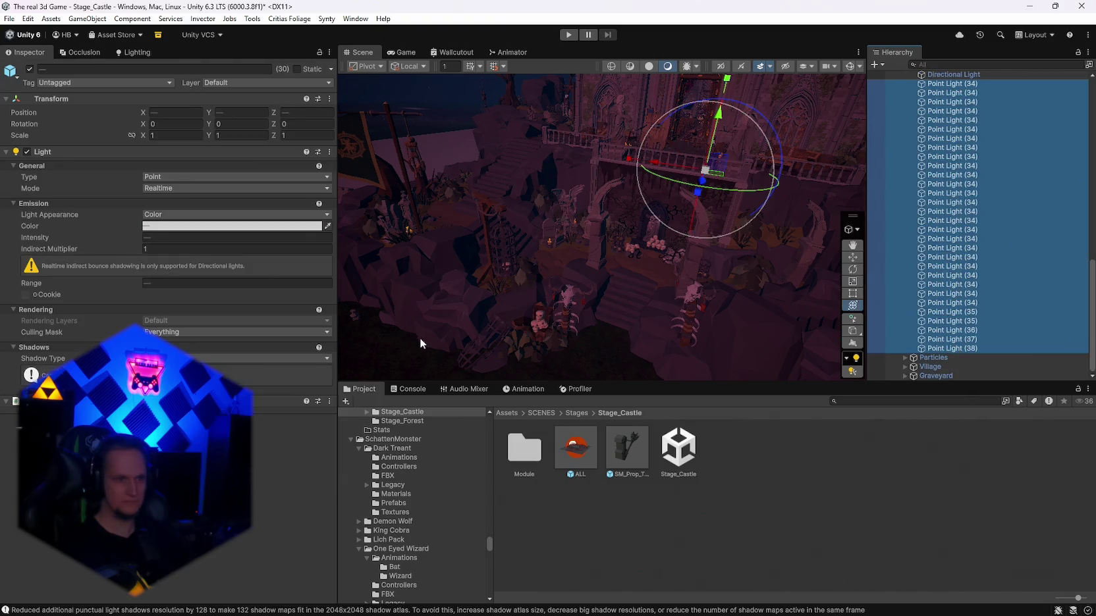
{"action": "left_click", "coordinate": [263, 358]}
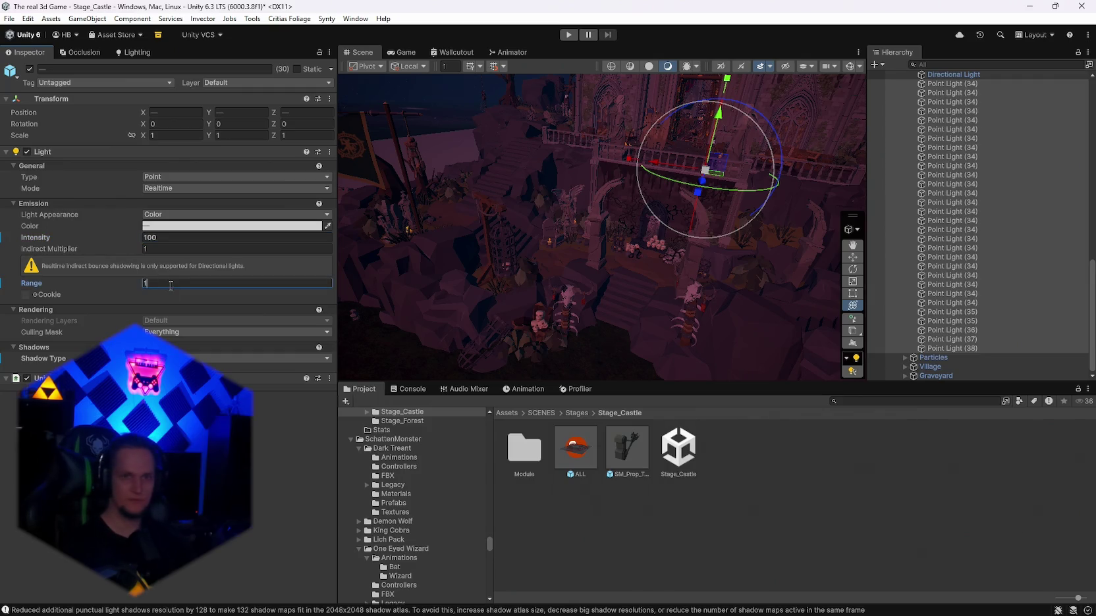
Step: Fly through the cathedral past the pews to the pentagram altar, then back out to the castle front
{"action": "key", "text": "w"}
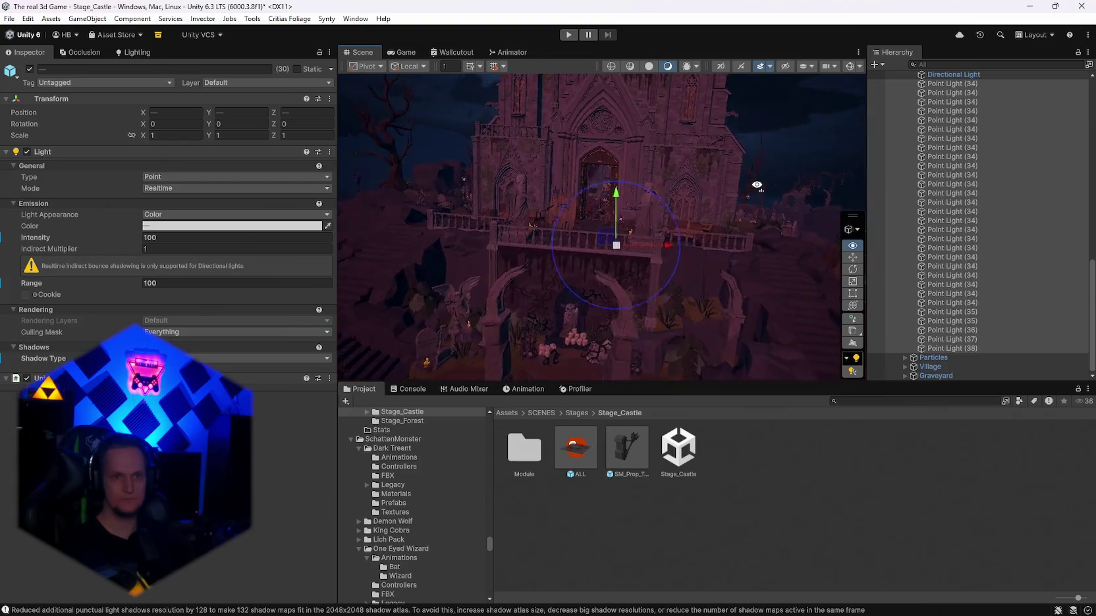
{"action": "key", "text": "w"}
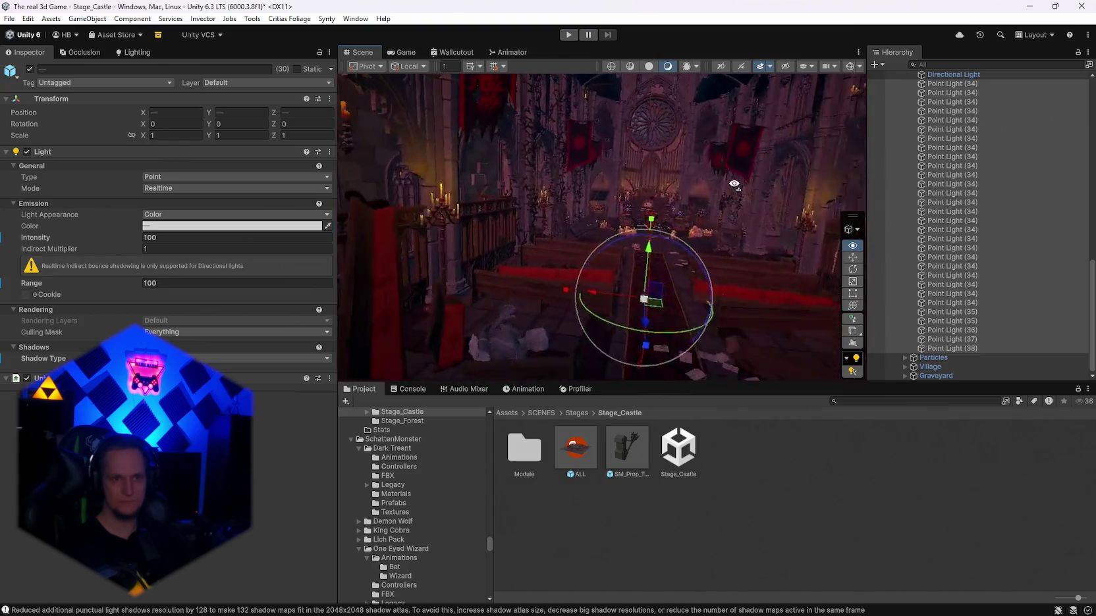
{"action": "key", "text": "w"}
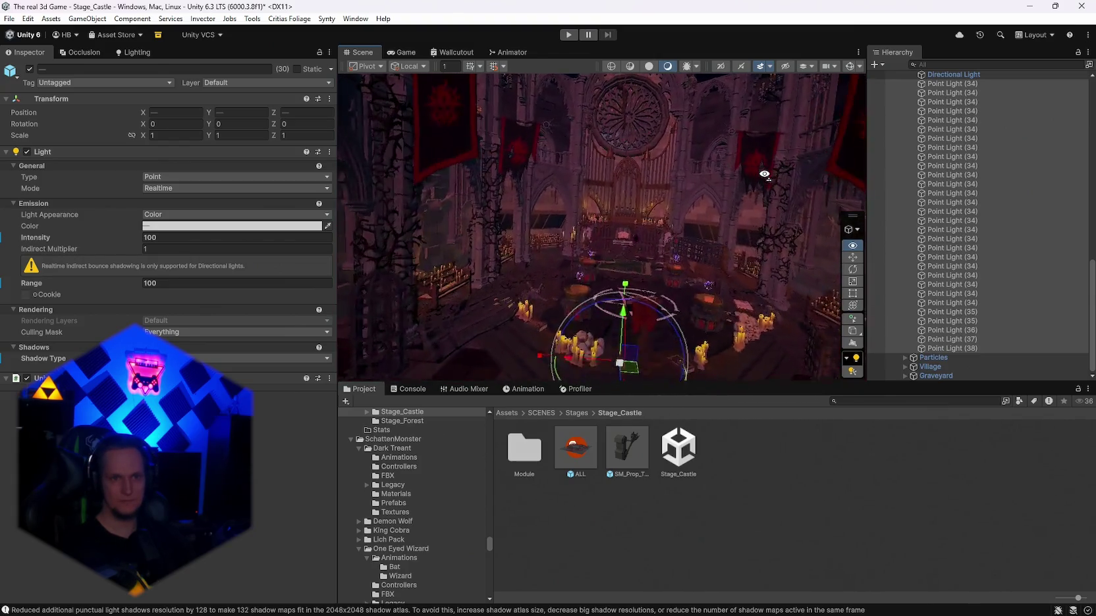
{"action": "key", "text": "w"}
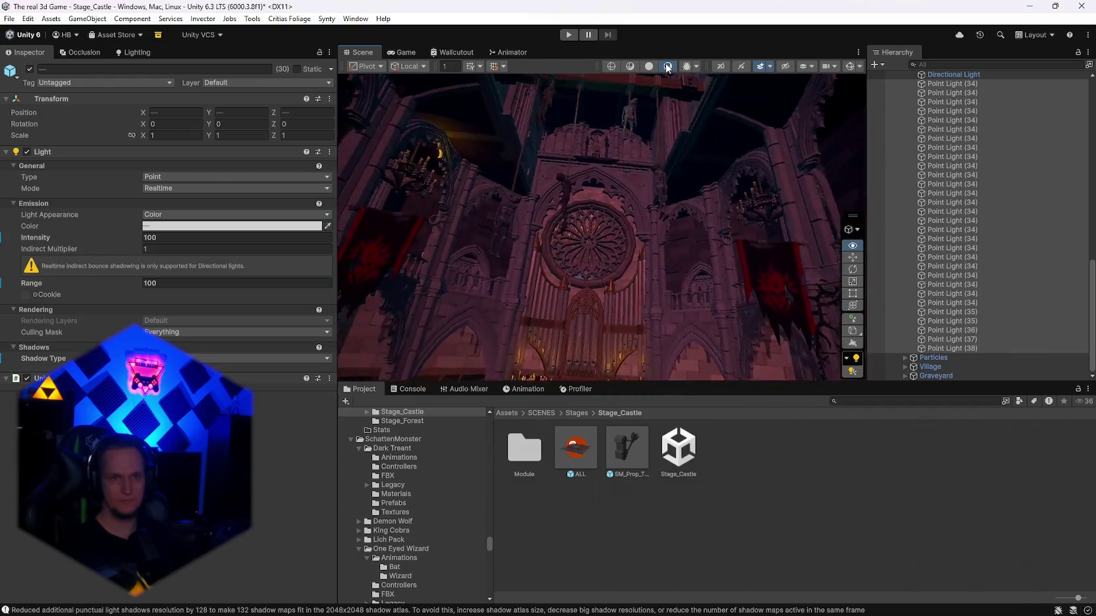
{"action": "key", "text": "w"}
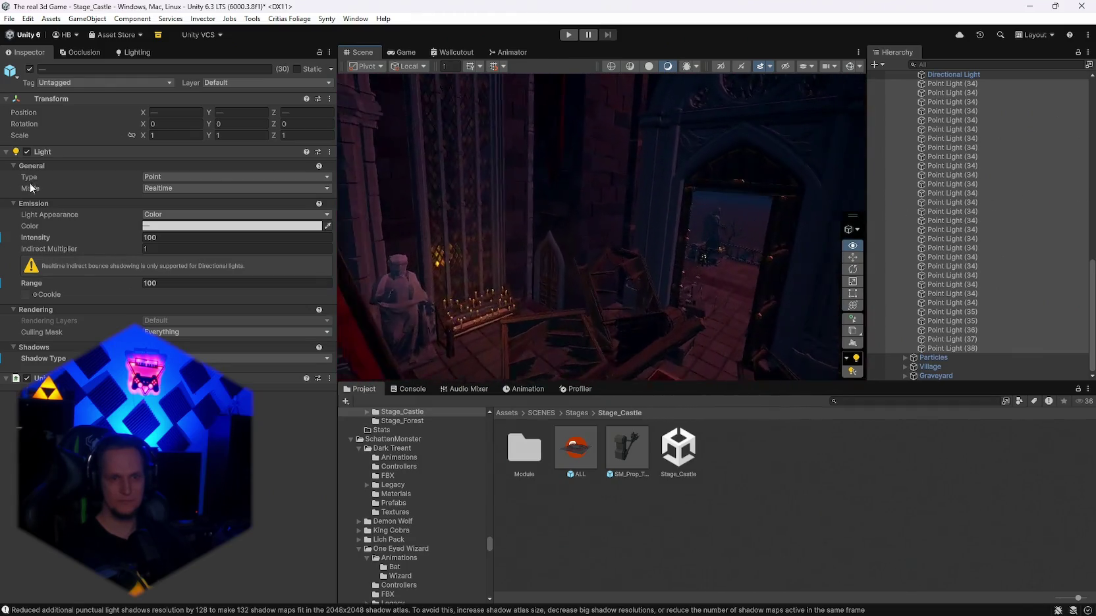
{"action": "key", "text": "s"}
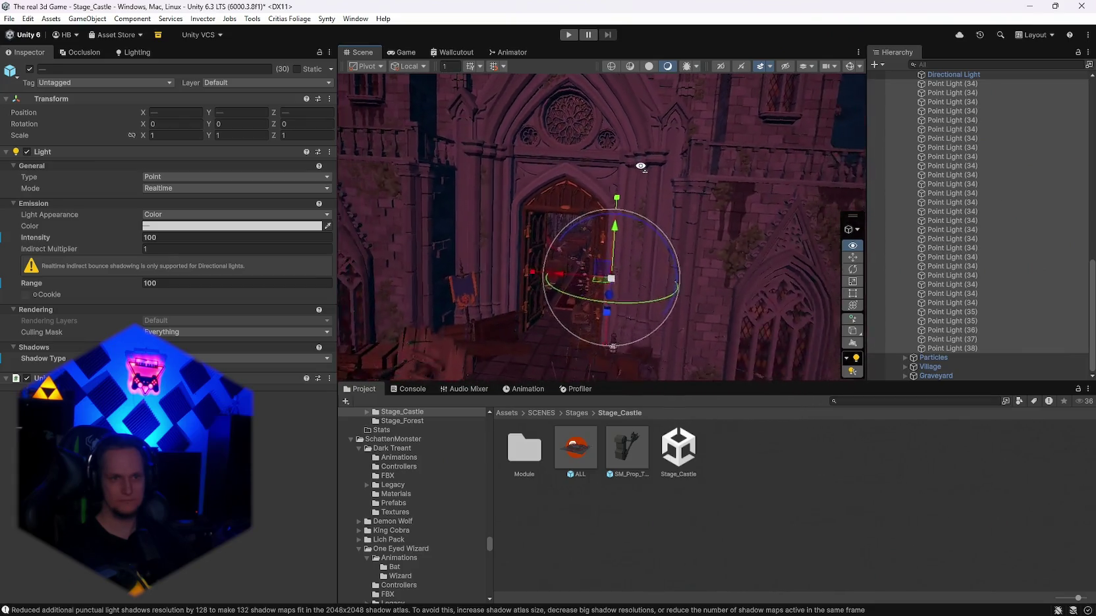
{"action": "key", "text": "f"}
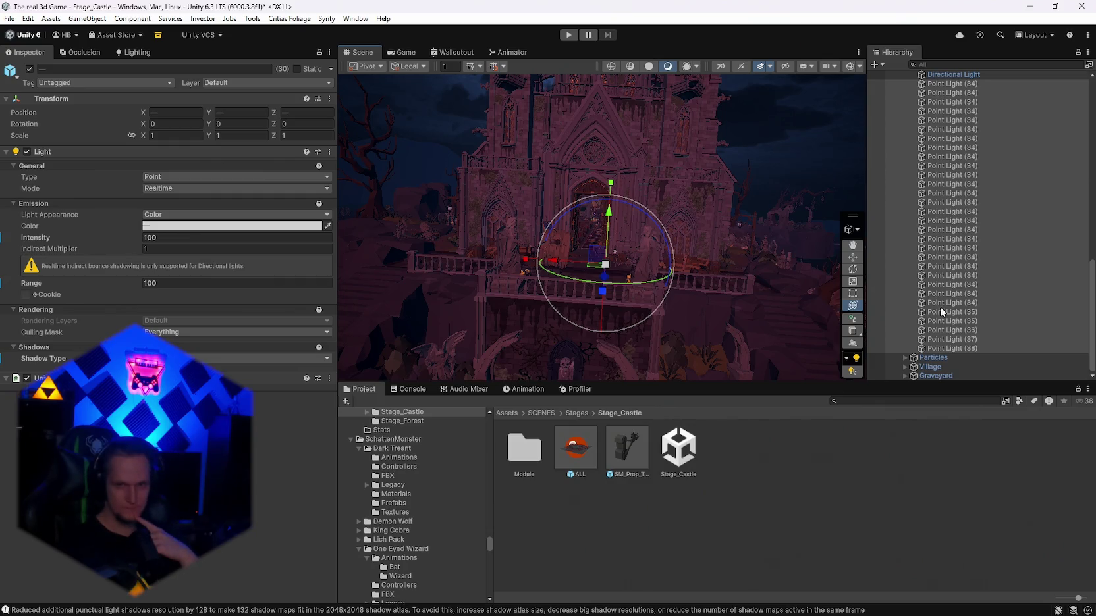
Step: Expand the Particles group, including FX_Ash_01, and deactivate it
{"action": "left_click", "coordinate": [905, 357]}
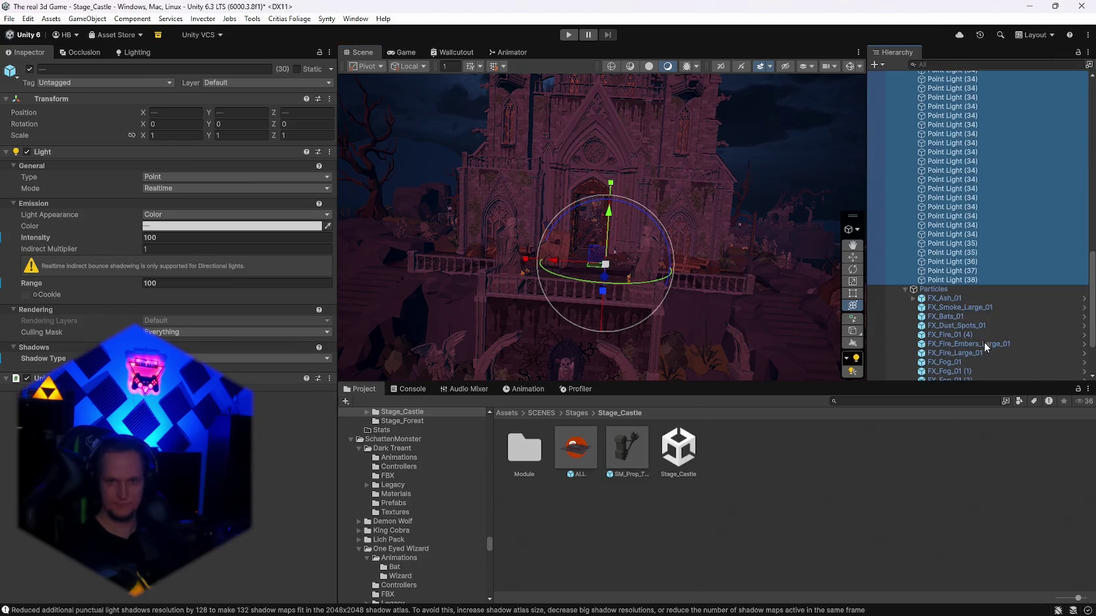
{"action": "scroll", "coordinate": [965, 306], "scroll_direction": "down", "scroll_amount": 3}
{"action": "left_click", "coordinate": [946, 212]}
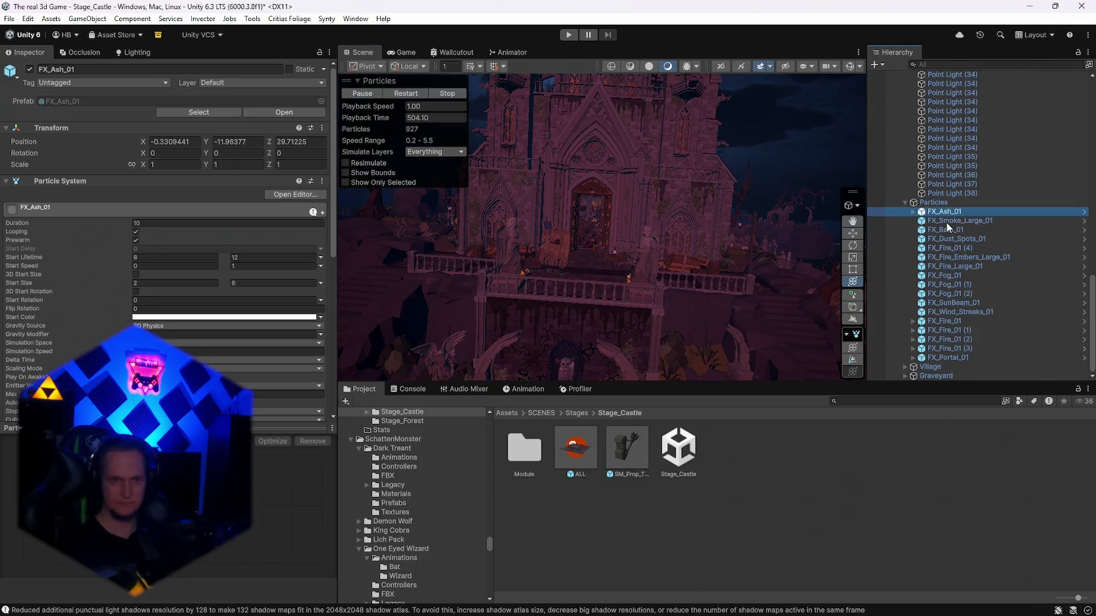
{"action": "left_click", "coordinate": [932, 202]}
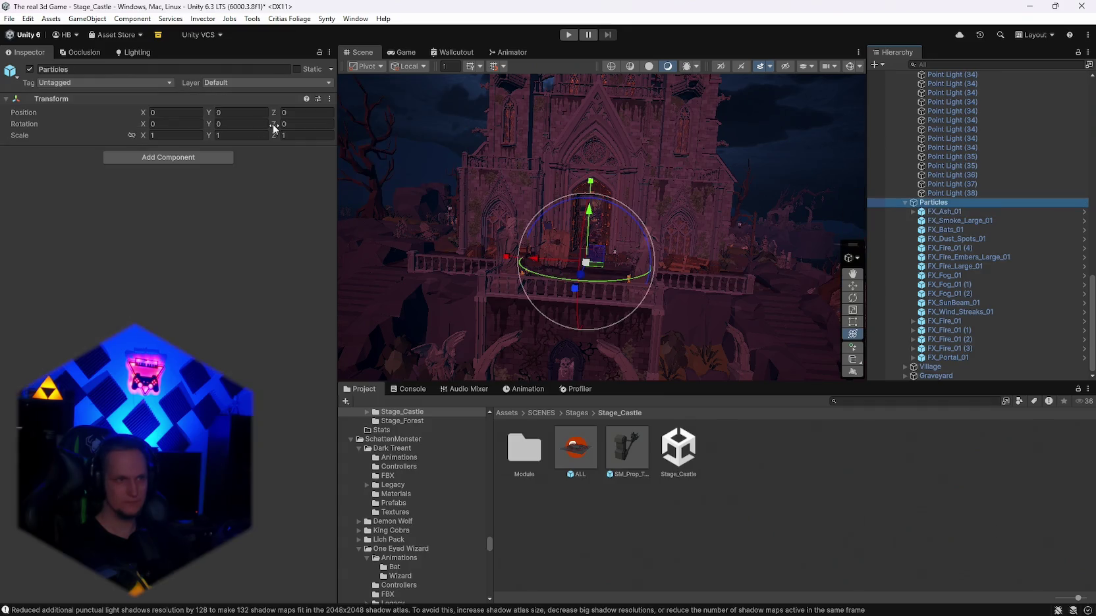
{"action": "left_click", "coordinate": [29, 69]}
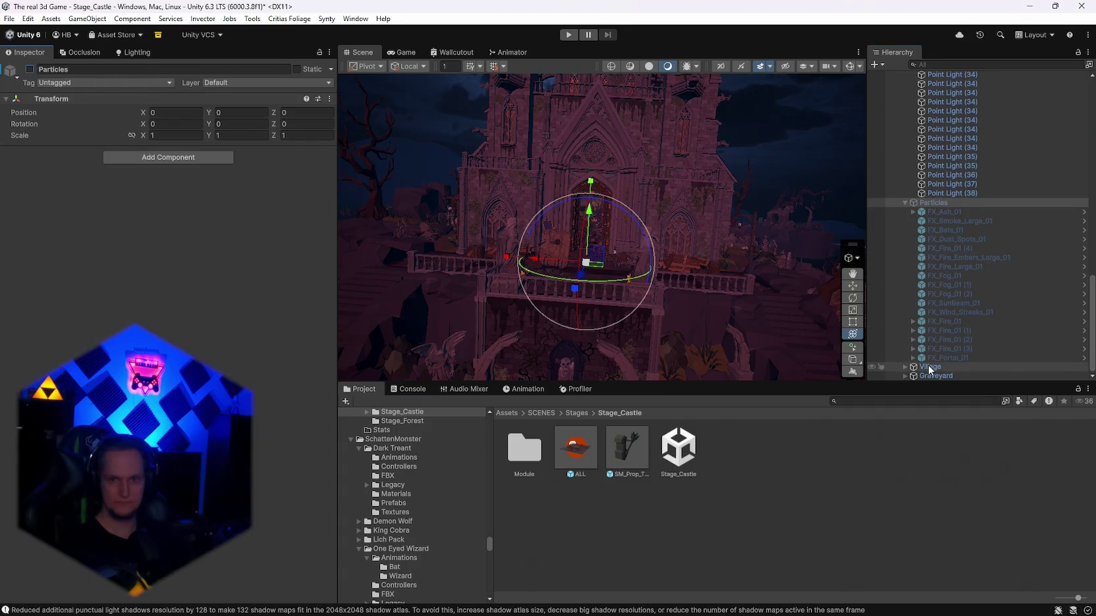
Step: Deactivate the Village group, and toggle the Graveyard group off and back on
{"action": "left_click", "coordinate": [930, 367]}
{"action": "mouse_move", "coordinate": [659, 227]}
{"action": "left_mouse_down"}
{"action": "mouse_move", "coordinate": [673, 221]}
{"action": "mouse_move", "coordinate": [540, 263]}
{"action": "mouse_move", "coordinate": [424, 220]}
{"action": "left_mouse_up"}
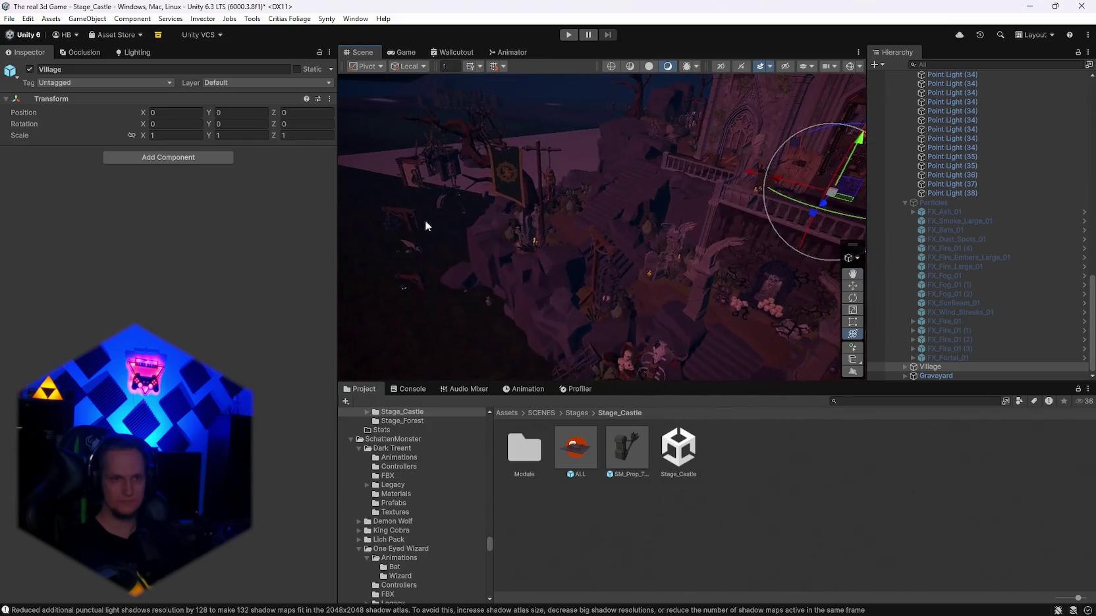
{"action": "left_click", "coordinate": [29, 69]}
{"action": "left_click", "coordinate": [933, 374]}
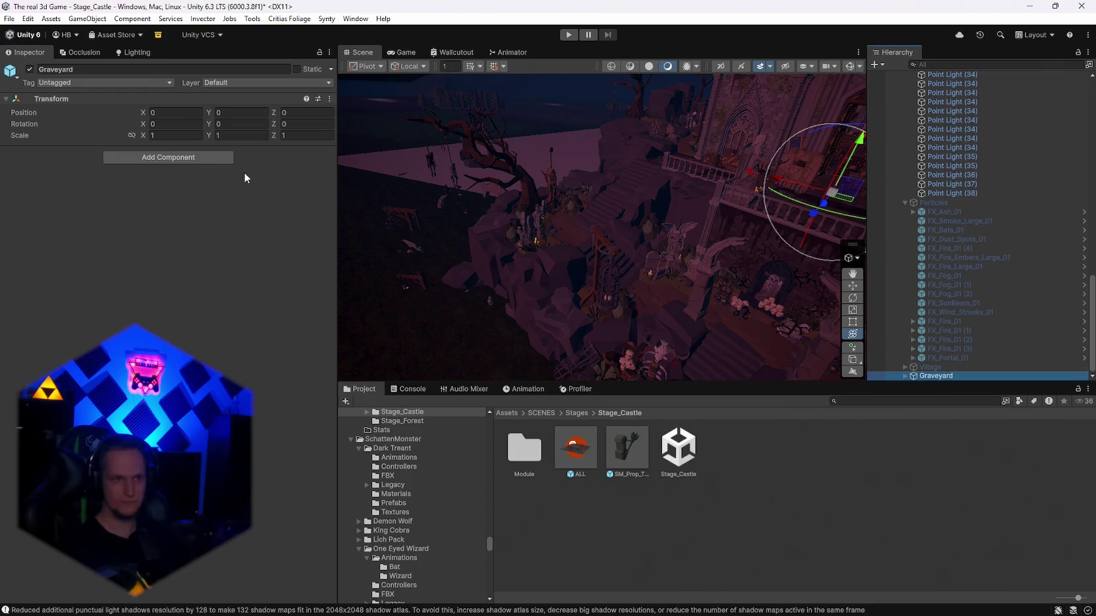
{"action": "left_click", "coordinate": [30, 70]}
{"action": "left_click", "coordinate": [30, 70]}
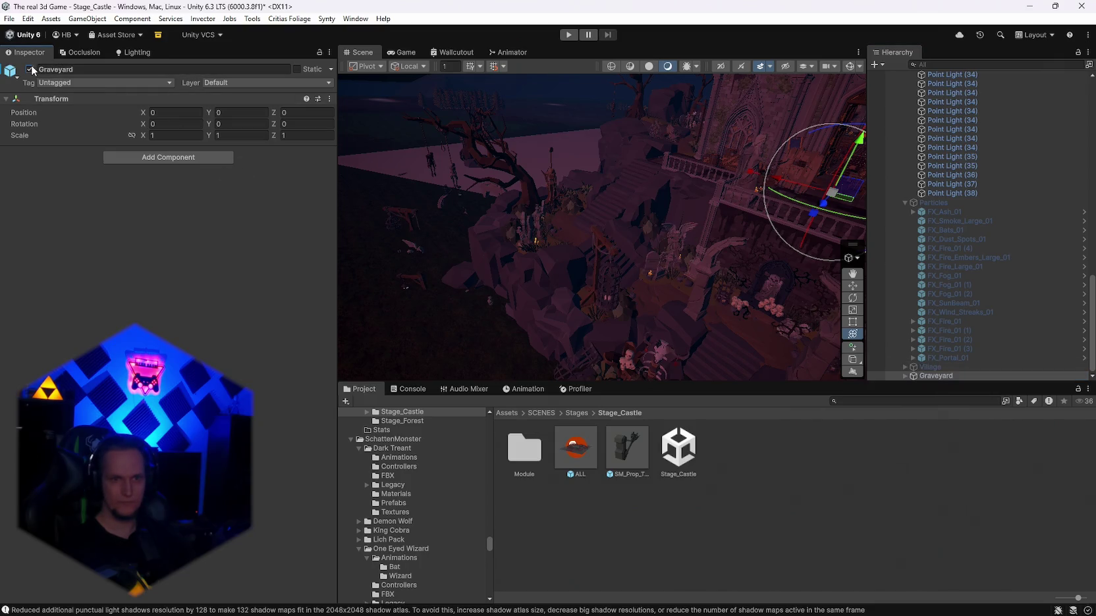
Step: Inspect the graveyard trees and tombstones from several angles in plain shaded view
{"action": "mouse_move", "coordinate": [573, 257]}
{"action": "left_mouse_down"}
{"action": "mouse_move", "coordinate": [627, 232]}
{"action": "mouse_move", "coordinate": [633, 217]}
{"action": "left_mouse_up"}
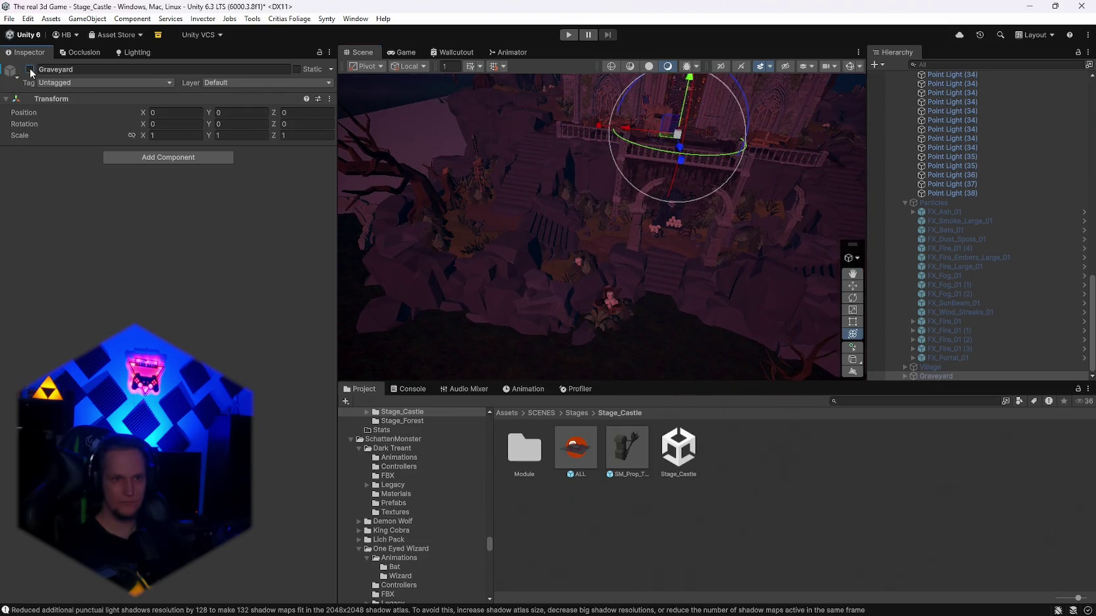
{"action": "mouse_move", "coordinate": [501, 203]}
{"action": "left_mouse_down"}
{"action": "mouse_move", "coordinate": [325, 171]}
{"action": "mouse_move", "coordinate": [224, 175]}
{"action": "mouse_move", "coordinate": [282, 143]}
{"action": "mouse_move", "coordinate": [280, 102]}
{"action": "mouse_move", "coordinate": [636, 196]}
{"action": "mouse_move", "coordinate": [700, 187]}
{"action": "left_mouse_up"}
{"action": "left_click_drag", "start_coordinate": [784, 208], "coordinate": [856, 276]}
{"action": "scroll", "coordinate": [942, 310], "scroll_direction": "up", "scroll_amount": 3}
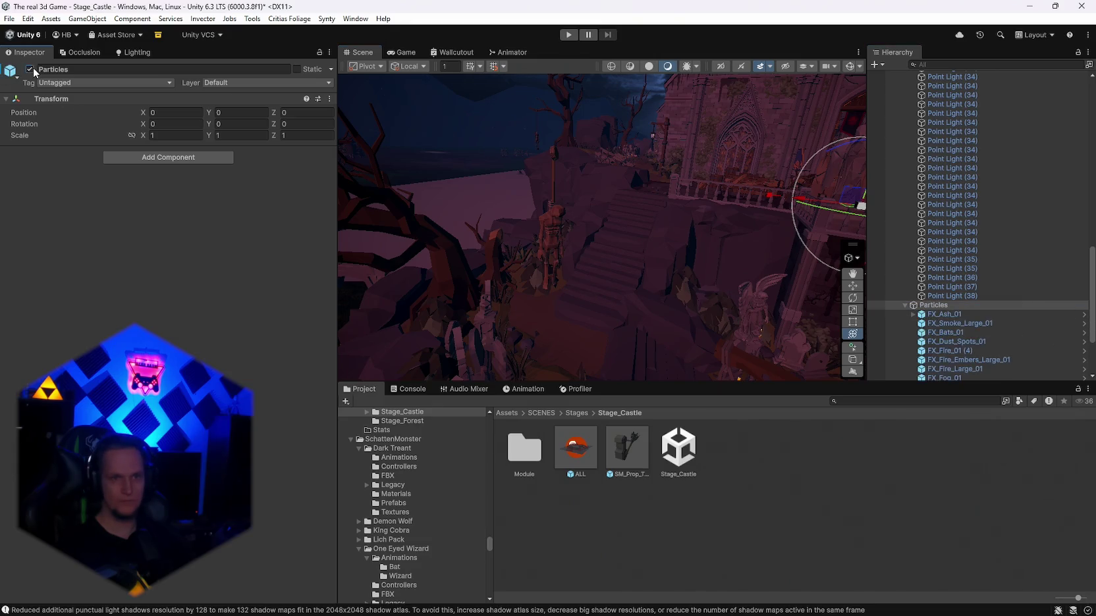
{"action": "scroll", "coordinate": [949, 315], "scroll_direction": "up", "scroll_amount": 10}
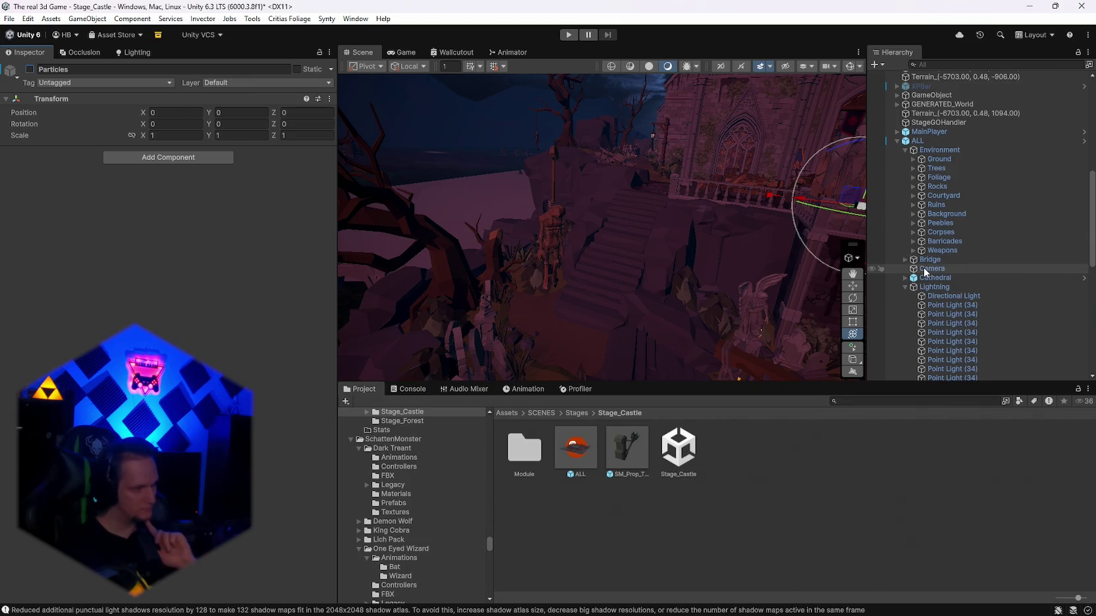
{"action": "left_click", "coordinate": [649, 66]}
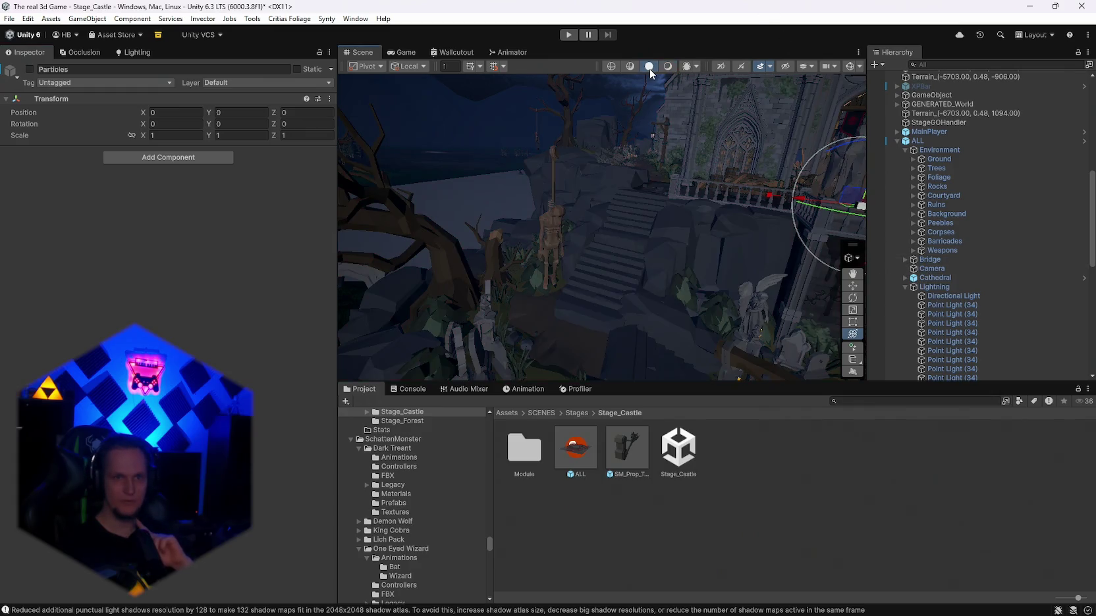
{"action": "left_click_drag", "start_coordinate": [876, 189], "coordinate": [924, 260]}
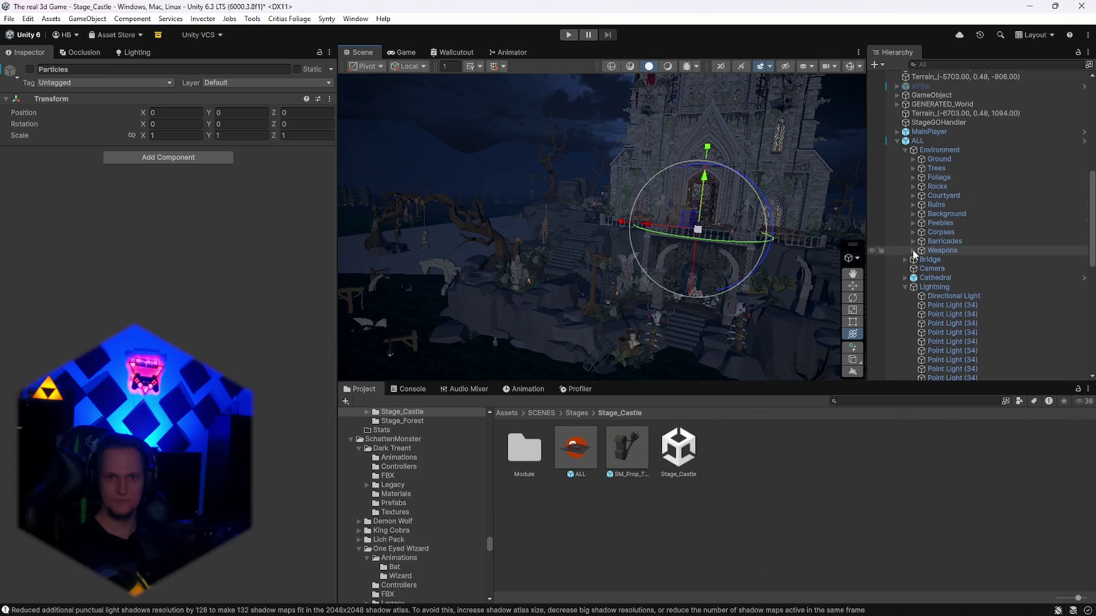
Step: Delete the Directional Light from the Lightning group
{"action": "scroll", "coordinate": [936, 303], "scroll_direction": "down", "scroll_amount": 5}
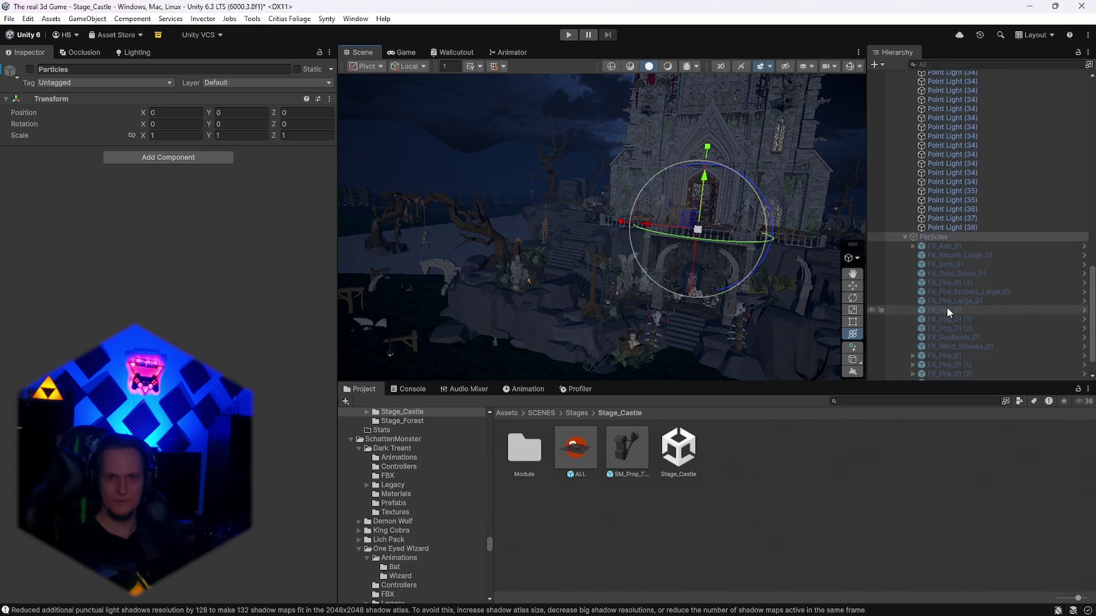
{"action": "scroll", "coordinate": [946, 306], "scroll_direction": "up", "scroll_amount": 2}
{"action": "left_click", "coordinate": [944, 160]}
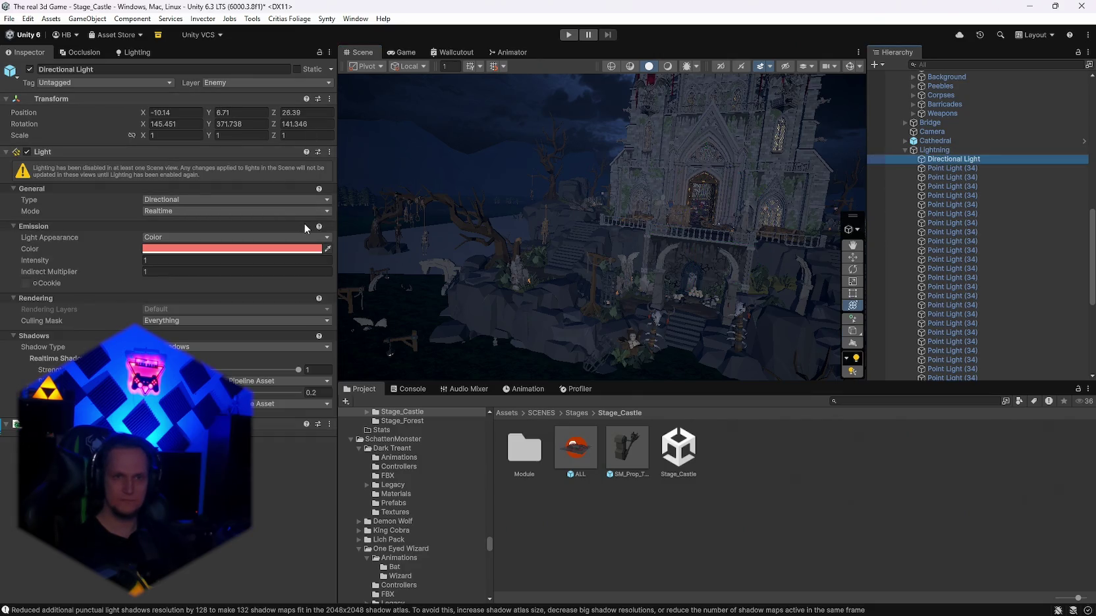
{"action": "key", "text": "Delete"}
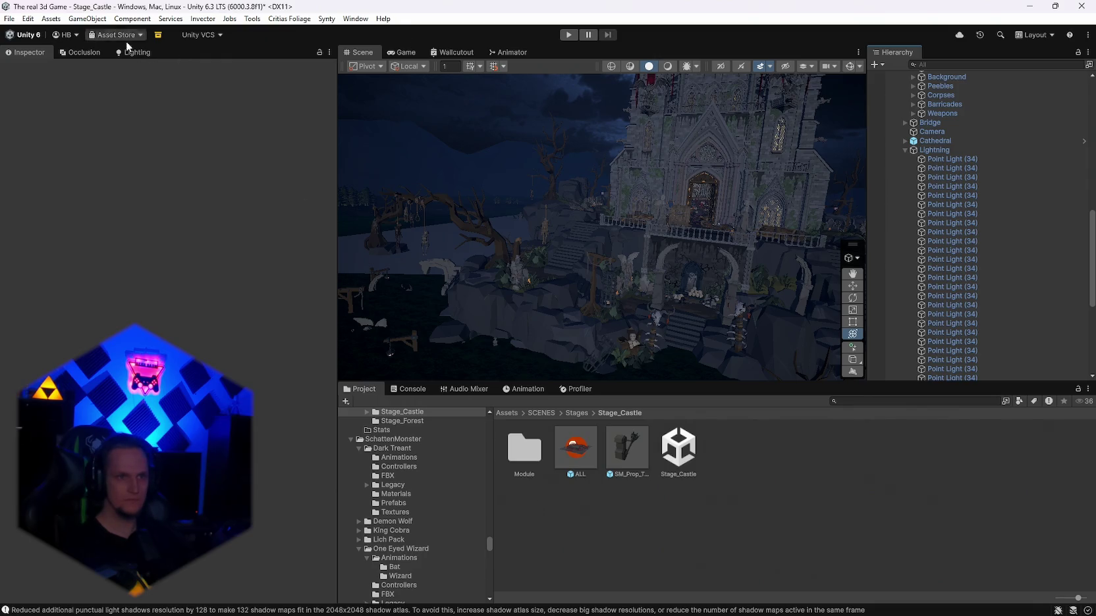
{"action": "left_click", "coordinate": [669, 66]}
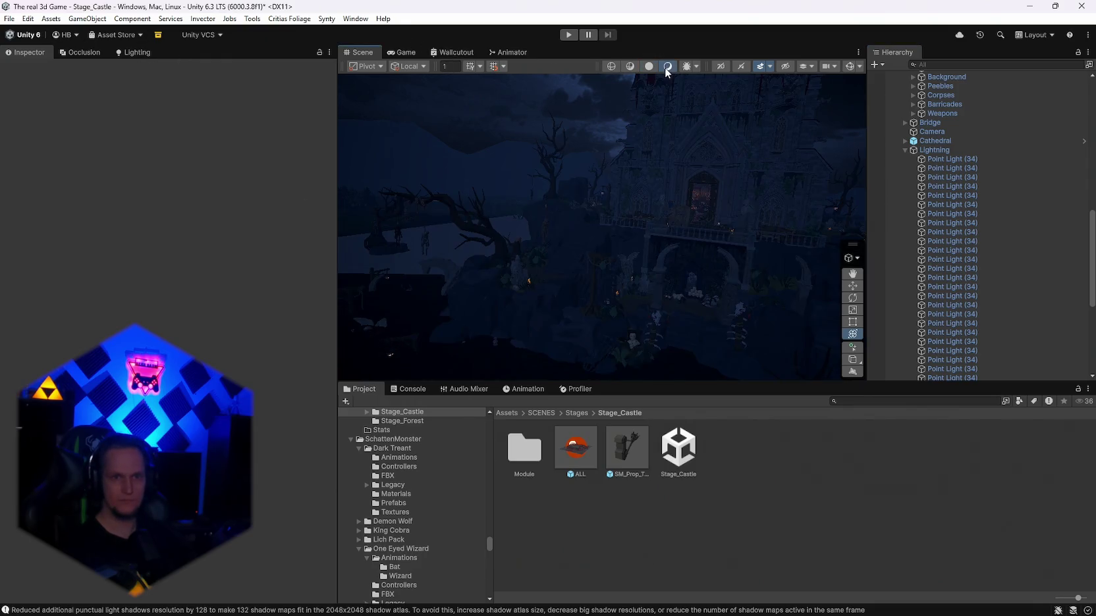
{"action": "mouse_move", "coordinate": [663, 79]}
{"action": "left_mouse_down"}
{"action": "mouse_move", "coordinate": [646, 152]}
{"action": "mouse_move", "coordinate": [675, 90]}
{"action": "mouse_move", "coordinate": [596, 150]}
{"action": "mouse_move", "coordinate": [589, 178]}
{"action": "mouse_move", "coordinate": [626, 180]}
{"action": "mouse_move", "coordinate": [619, 166]}
{"action": "mouse_move", "coordinate": [629, 186]}
{"action": "mouse_move", "coordinate": [589, 188]}
{"action": "mouse_move", "coordinate": [613, 76]}
{"action": "left_mouse_up"}
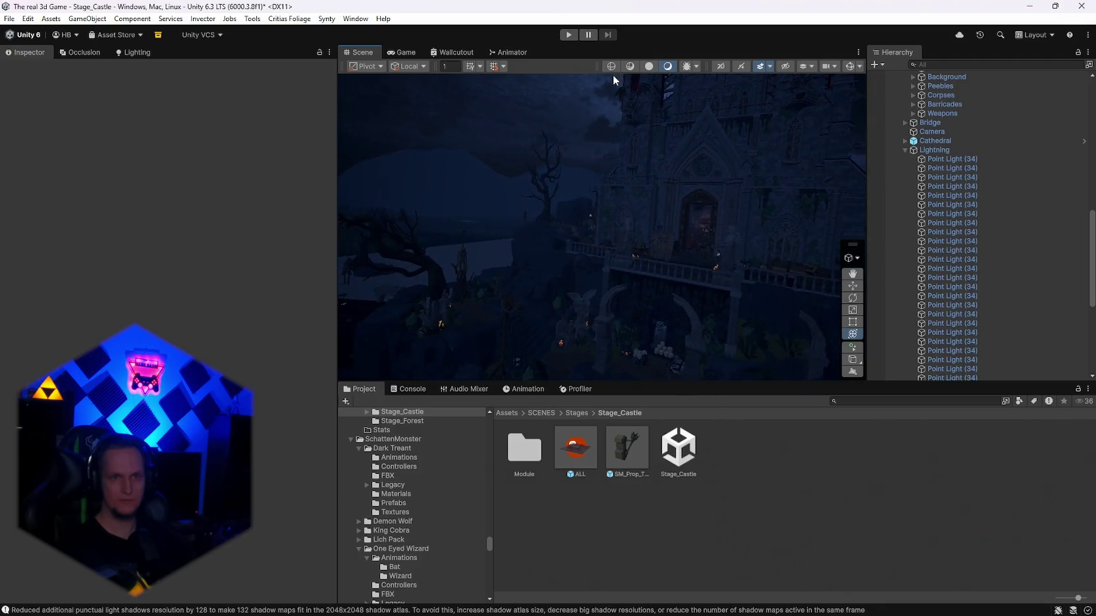
{"action": "left_click", "coordinate": [649, 67]}
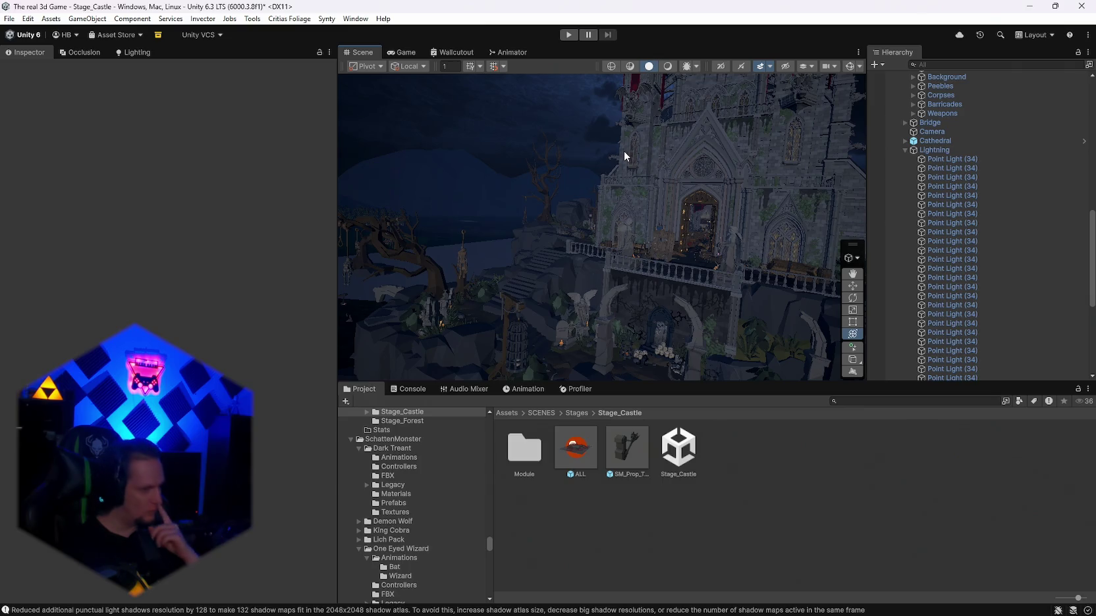
{"action": "scroll", "coordinate": [938, 227], "scroll_direction": "up", "scroll_amount": 3}
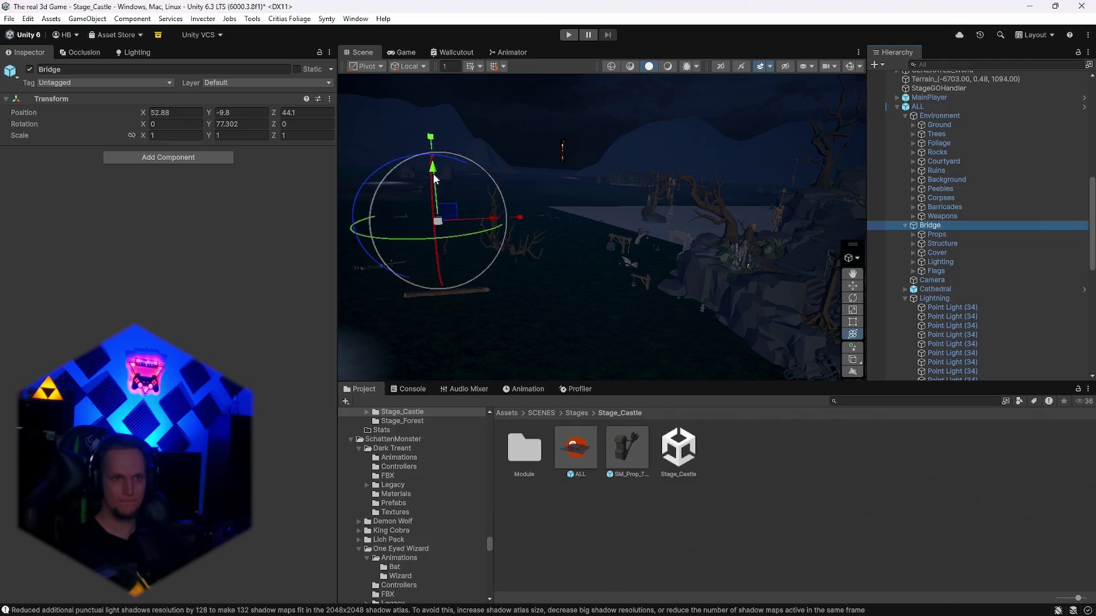
Step: Frame the Bridge group and raise it to Y -4.3, out of the water
{"action": "left_click", "coordinate": [434, 178]}
{"action": "key", "text": "f"}
{"action": "mouse_move", "coordinate": [662, 175]}
{"action": "left_mouse_down"}
{"action": "mouse_move", "coordinate": [660, 125]}
{"action": "mouse_move", "coordinate": [658, 153]}
{"action": "left_mouse_up"}
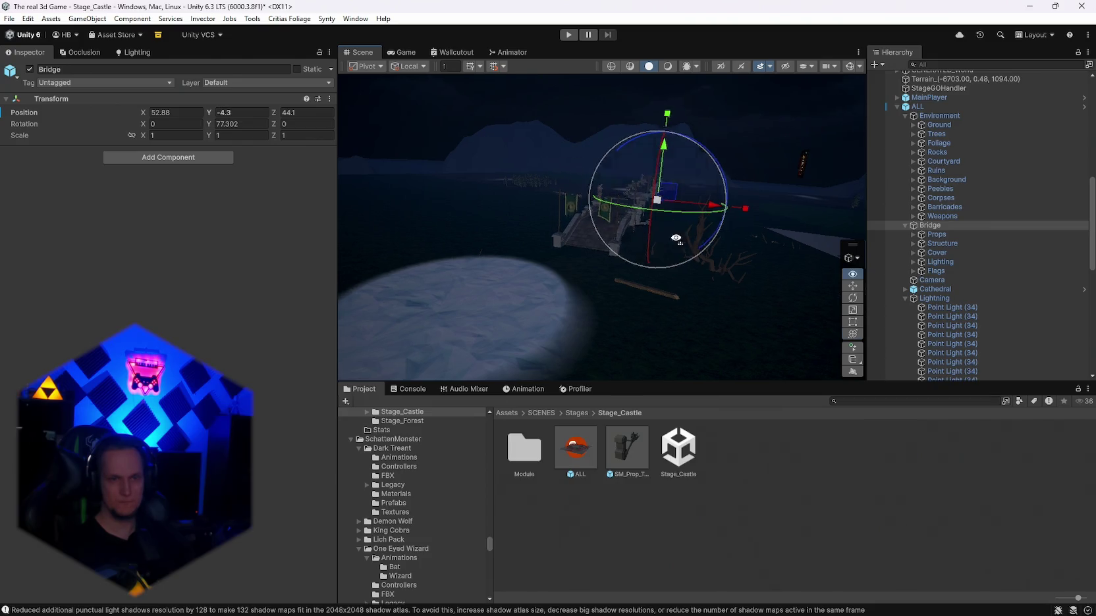
{"action": "mouse_move", "coordinate": [672, 237]}
{"action": "left_mouse_down"}
{"action": "mouse_move", "coordinate": [648, 237]}
{"action": "mouse_move", "coordinate": [709, 262]}
{"action": "mouse_move", "coordinate": [1041, 294]}
{"action": "mouse_move", "coordinate": [976, 264]}
{"action": "mouse_move", "coordinate": [872, 264]}
{"action": "mouse_move", "coordinate": [894, 255]}
{"action": "mouse_move", "coordinate": [856, 273]}
{"action": "mouse_move", "coordinate": [784, 281]}
{"action": "mouse_move", "coordinate": [813, 298]}
{"action": "left_mouse_up"}
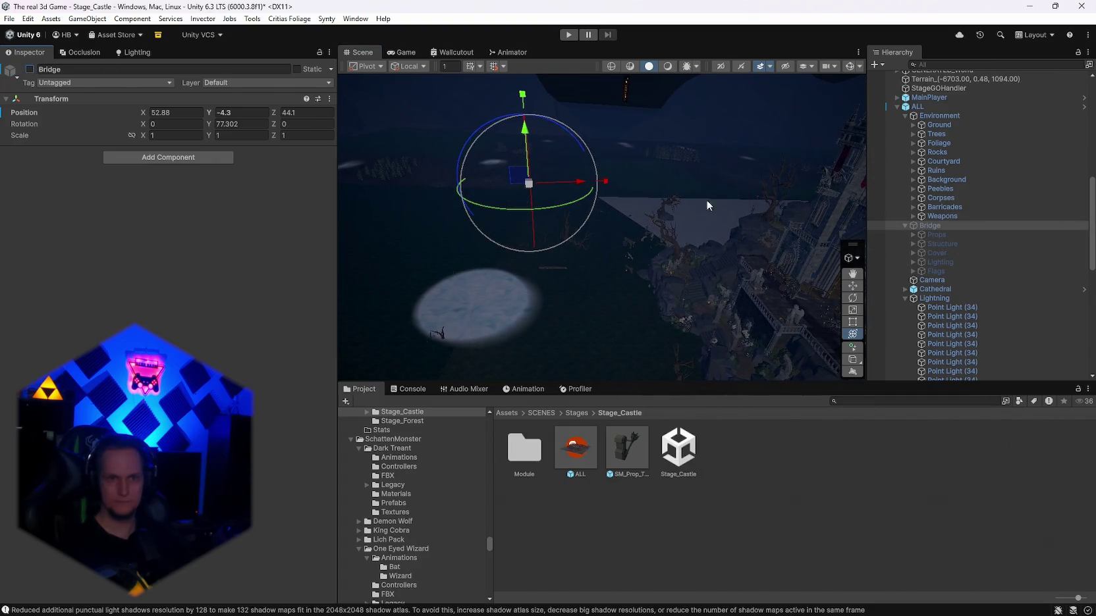
{"action": "scroll", "coordinate": [971, 198], "scroll_direction": "up", "scroll_amount": 5}
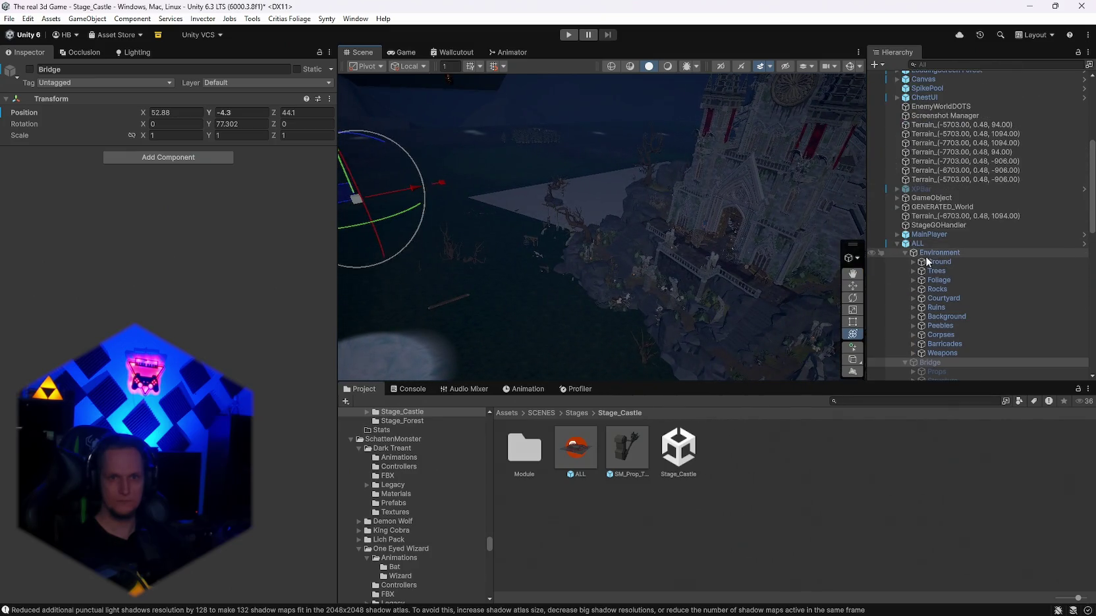
{"action": "mouse_move", "coordinate": [631, 215]}
{"action": "left_mouse_down"}
{"action": "mouse_move", "coordinate": [744, 218]}
{"action": "mouse_move", "coordinate": [892, 261]}
{"action": "mouse_move", "coordinate": [1042, 251]}
{"action": "mouse_move", "coordinate": [734, 252]}
{"action": "mouse_move", "coordinate": [665, 231]}
{"action": "left_mouse_up"}
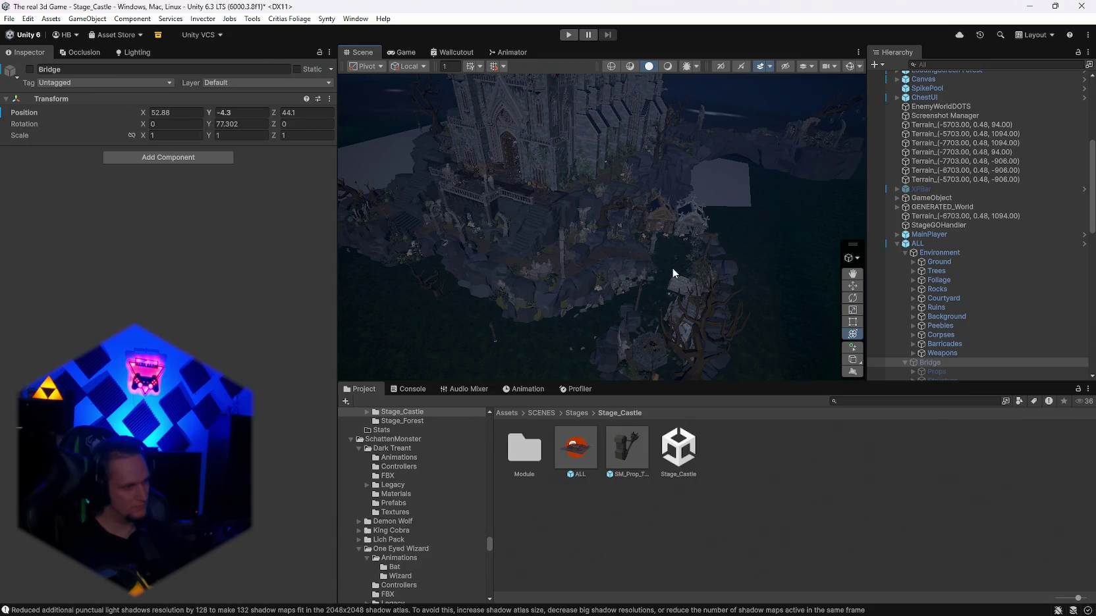
{"action": "mouse_move", "coordinate": [612, 331]}
{"action": "left_mouse_down"}
{"action": "mouse_move", "coordinate": [570, 284]}
{"action": "mouse_move", "coordinate": [679, 272]}
{"action": "mouse_move", "coordinate": [791, 296]}
{"action": "left_mouse_up"}
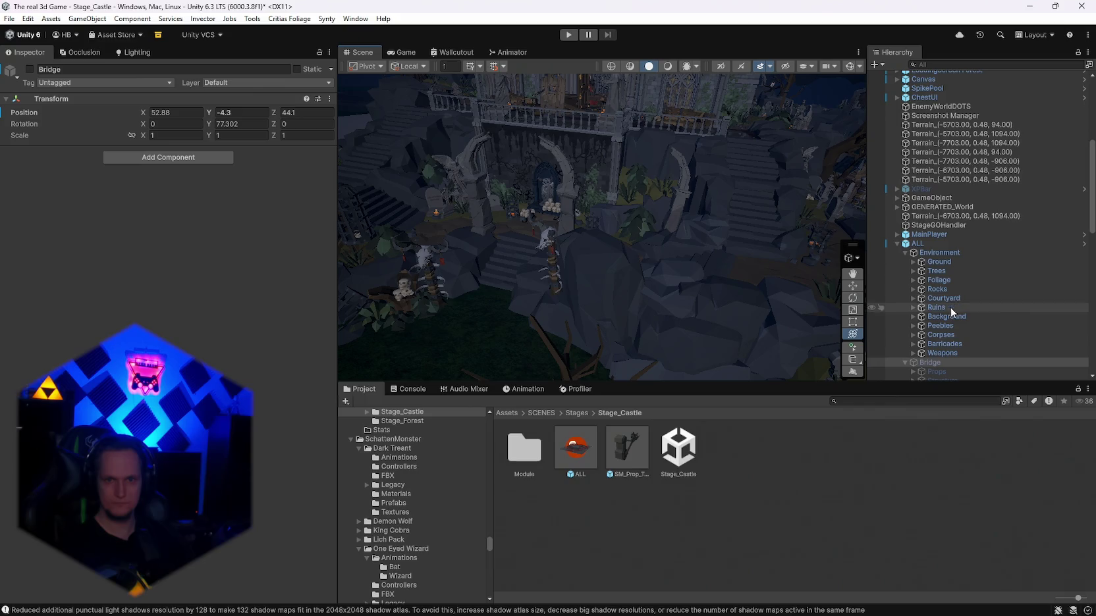
{"action": "double_click", "coordinate": [952, 354]}
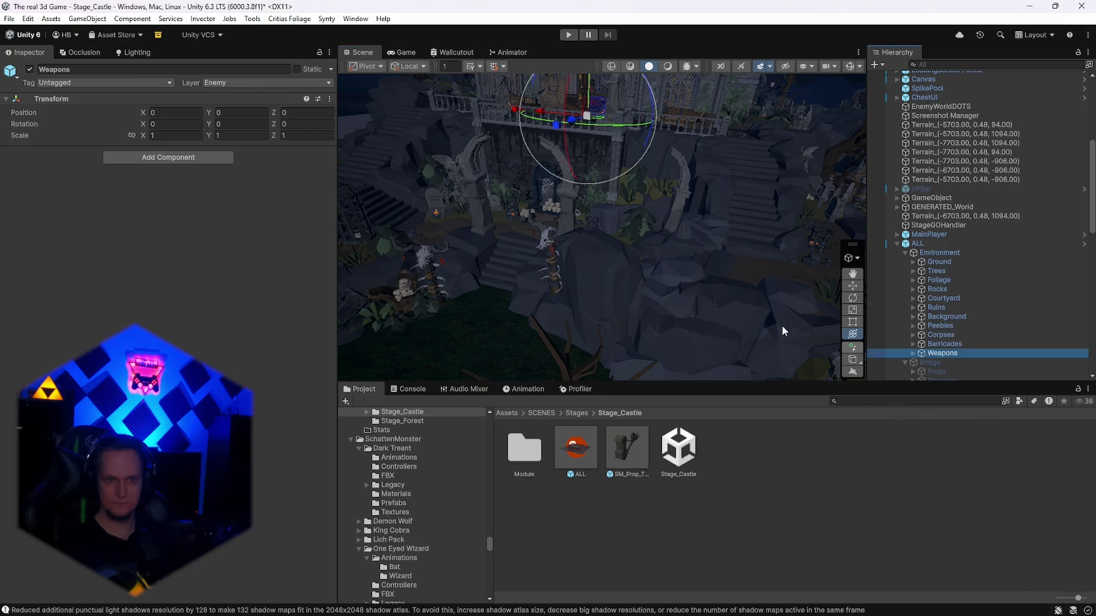
Step: Deactivate the Barricades group and turn the Corpses group back on
{"action": "scroll", "coordinate": [524, 184], "scroll_direction": "down", "scroll_amount": 3}
{"action": "scroll", "coordinate": [589, 207], "scroll_direction": "up", "scroll_amount": 10}
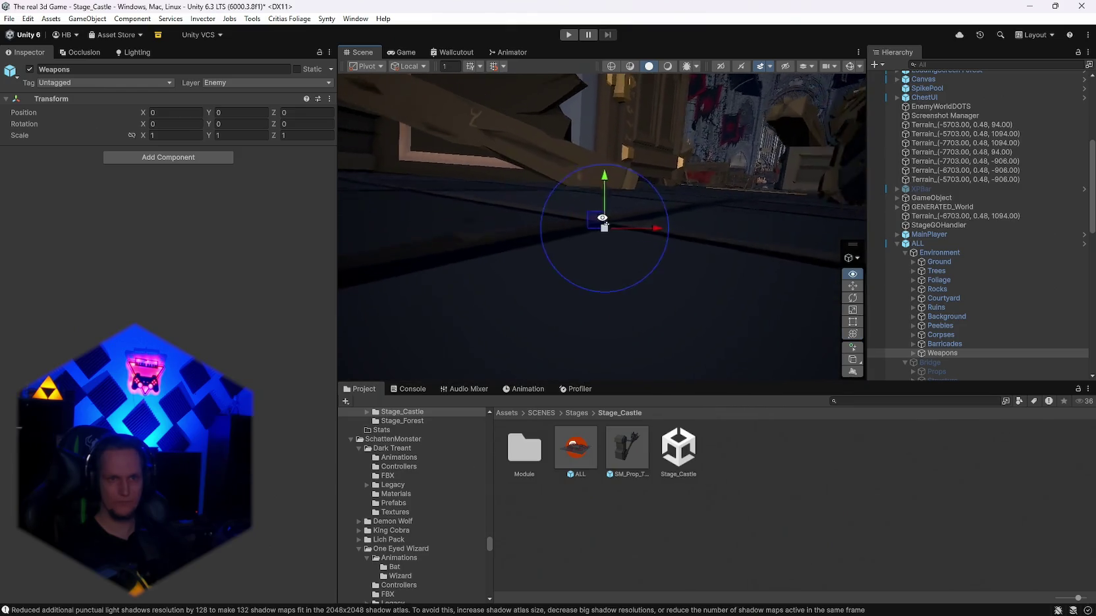
{"action": "mouse_move", "coordinate": [602, 218]}
{"action": "left_mouse_down"}
{"action": "mouse_move", "coordinate": [612, 238]}
{"action": "mouse_move", "coordinate": [596, 215]}
{"action": "mouse_move", "coordinate": [656, 211]}
{"action": "mouse_move", "coordinate": [622, 222]}
{"action": "left_mouse_up"}
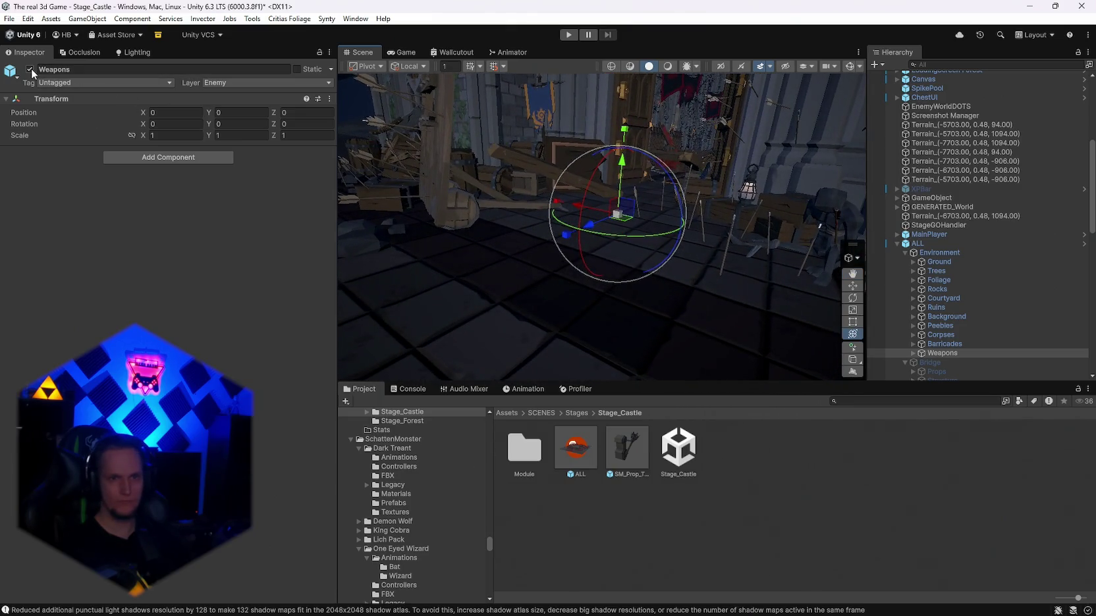
{"action": "left_click", "coordinate": [955, 345]}
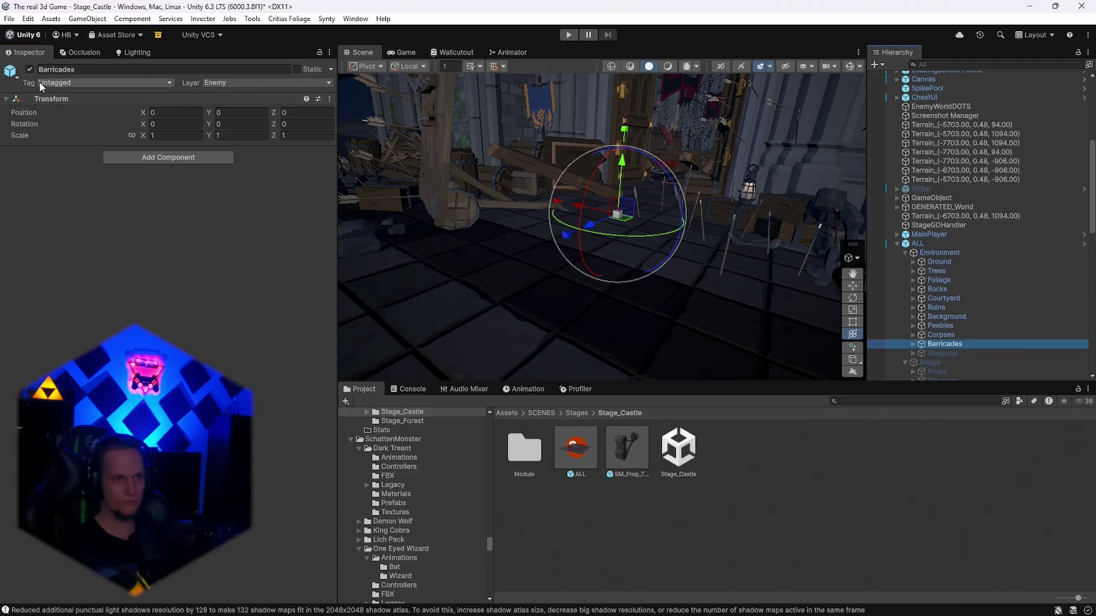
{"action": "left_click", "coordinate": [30, 70]}
{"action": "left_click", "coordinate": [947, 336]}
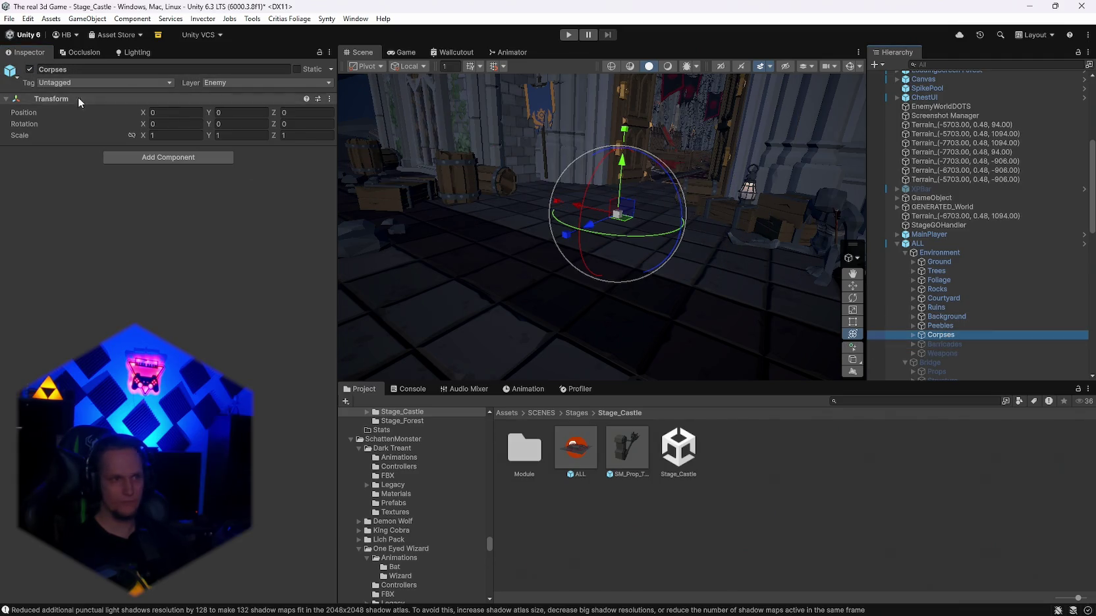
{"action": "left_click", "coordinate": [30, 69]}
Step: Deactivate the Background group and preview the graveyard with its night lighting
{"action": "left_click_drag", "start_coordinate": [514, 237], "coordinate": [519, 238]}
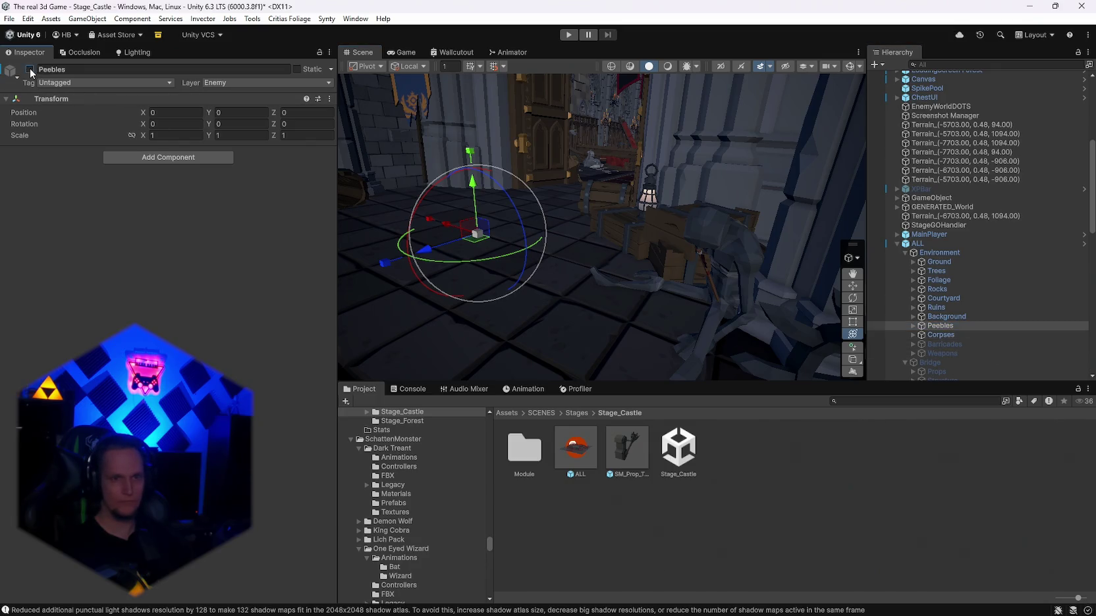
{"action": "left_click", "coordinate": [931, 318]}
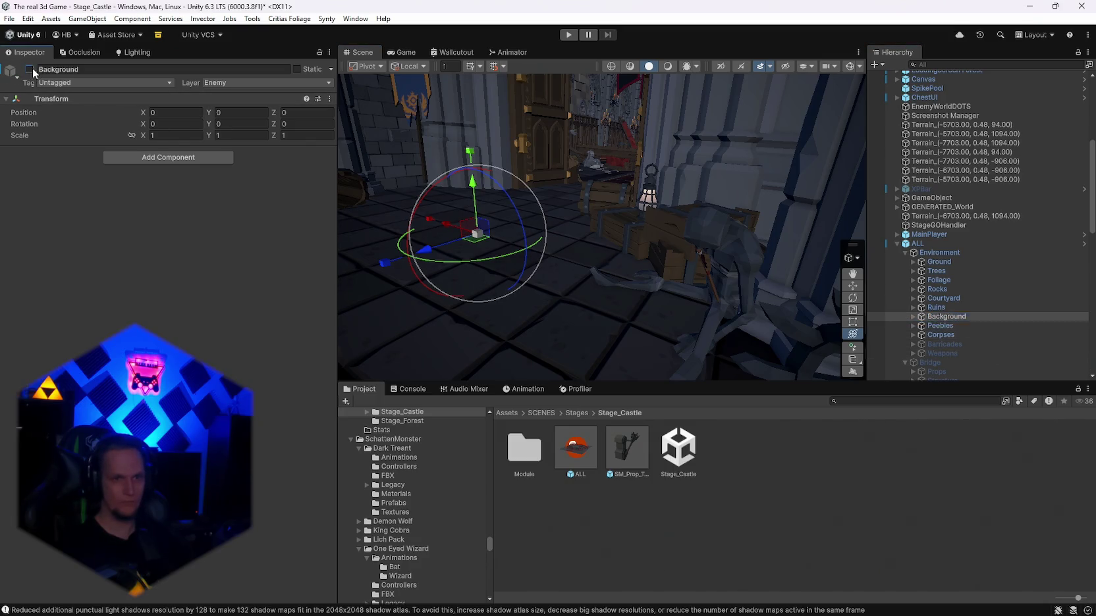
{"action": "left_click", "coordinate": [30, 69]}
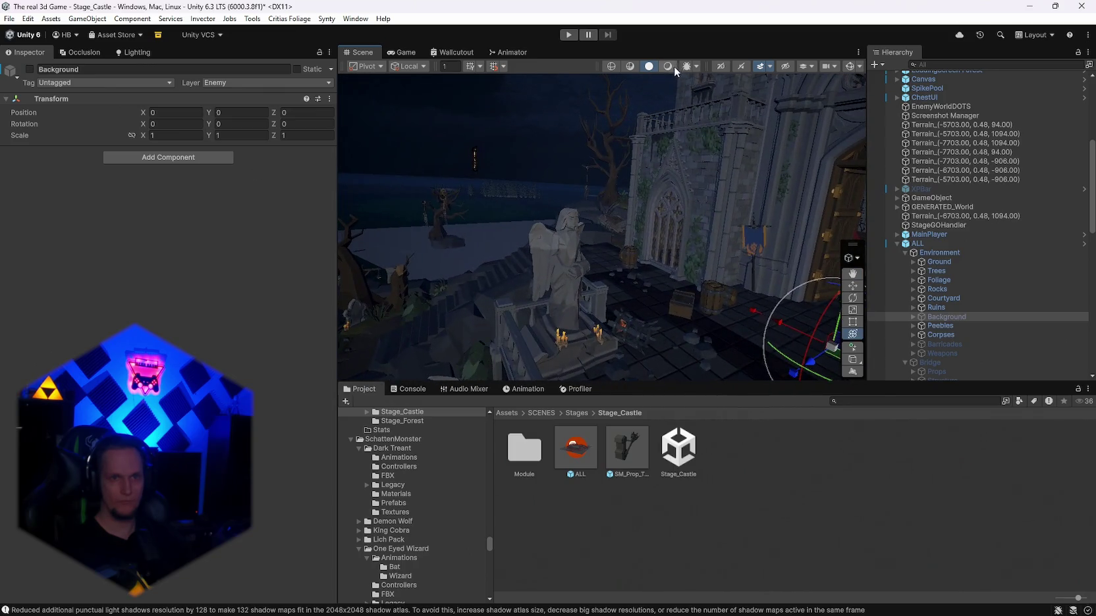
{"action": "left_click", "coordinate": [668, 66]}
{"action": "mouse_move", "coordinate": [509, 214]}
{"action": "left_mouse_down"}
{"action": "mouse_move", "coordinate": [665, 230]}
{"action": "mouse_move", "coordinate": [833, 220]}
{"action": "mouse_move", "coordinate": [840, 250]}
{"action": "mouse_move", "coordinate": [766, 313]}
{"action": "mouse_move", "coordinate": [860, 212]}
{"action": "mouse_move", "coordinate": [874, 235]}
{"action": "left_mouse_up"}
Step: Open the Stage_Hub scene from recent scenes, saving Stage_Castle first
{"action": "left_click", "coordinate": [8, 20]}
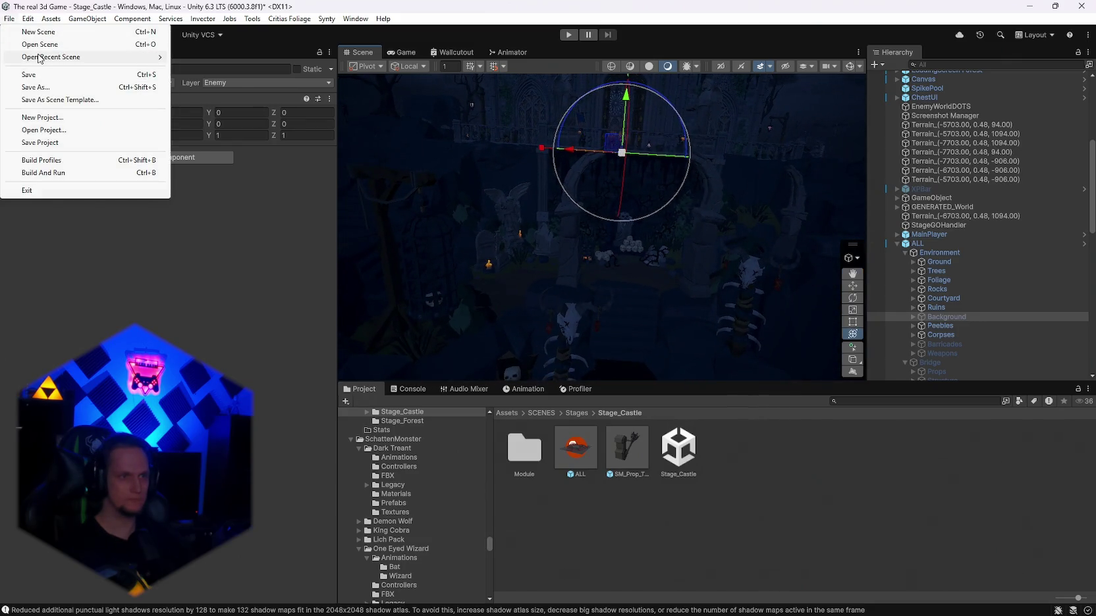
{"action": "mouse_move", "coordinate": [39, 58]}
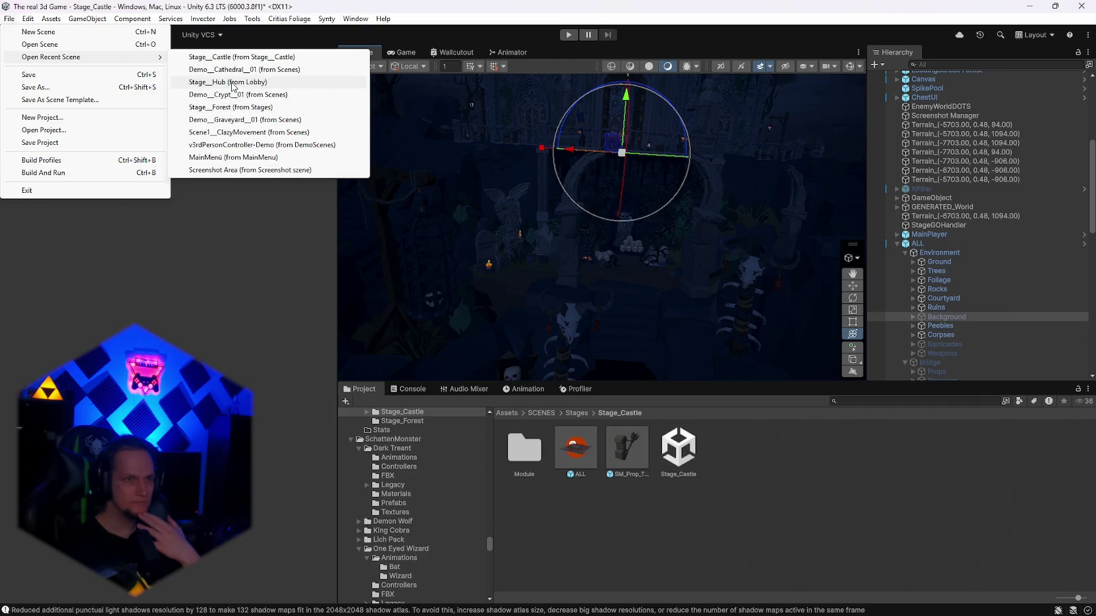
{"action": "left_click", "coordinate": [233, 82]}
{"action": "left_click", "coordinate": [518, 340]}
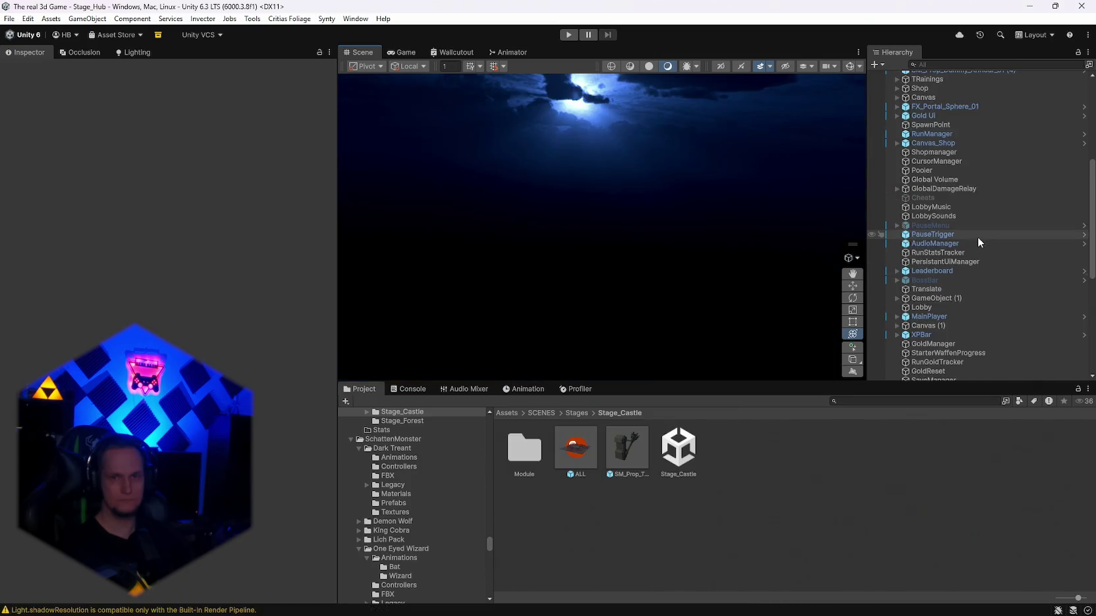
Step: Save the brazier SM_Prop_Camp_Brazier_01 (1) as an original prefab in the Stage_Castle folder
{"action": "scroll", "coordinate": [961, 186], "scroll_direction": "up", "scroll_amount": 10}
{"action": "left_click", "coordinate": [933, 88]}
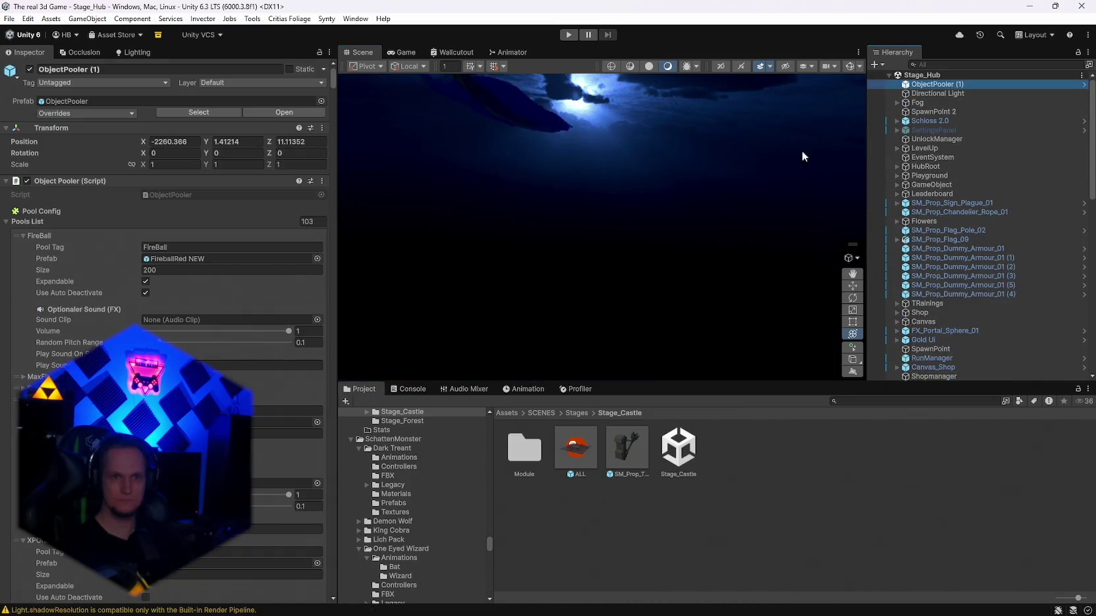
{"action": "key", "text": "f"}
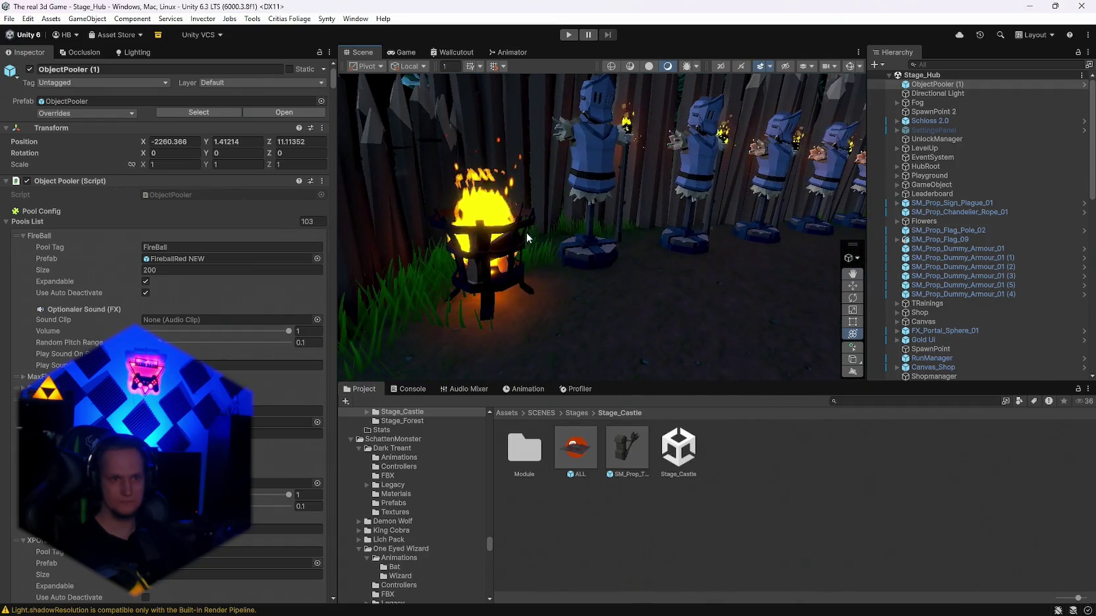
{"action": "left_click", "coordinate": [527, 233]}
{"action": "left_click_drag", "start_coordinate": [928, 351], "coordinate": [762, 465]}
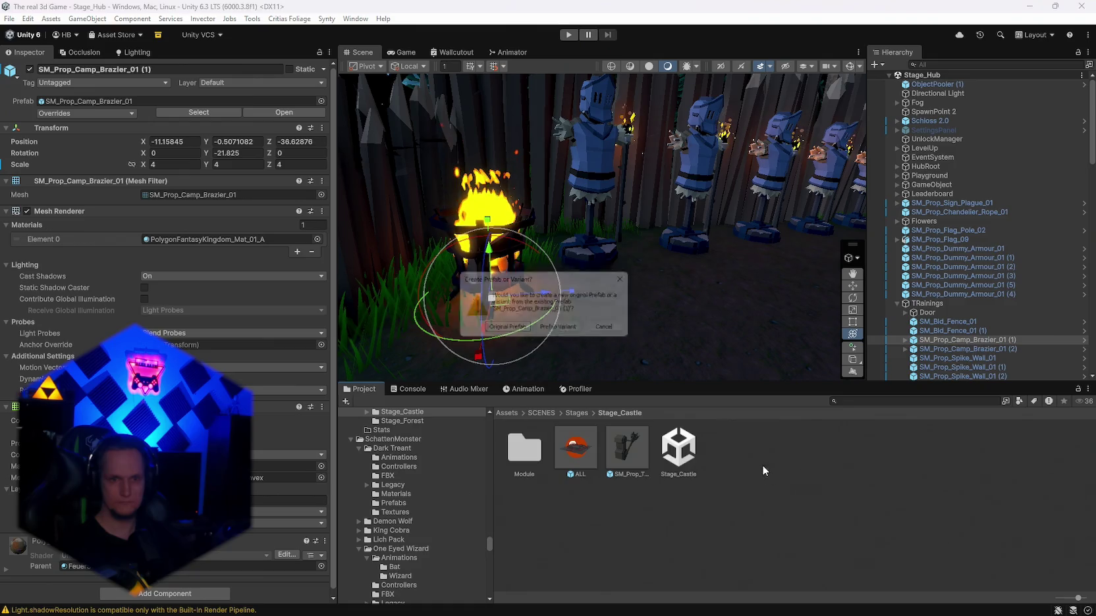
{"action": "left_click", "coordinate": [491, 329]}
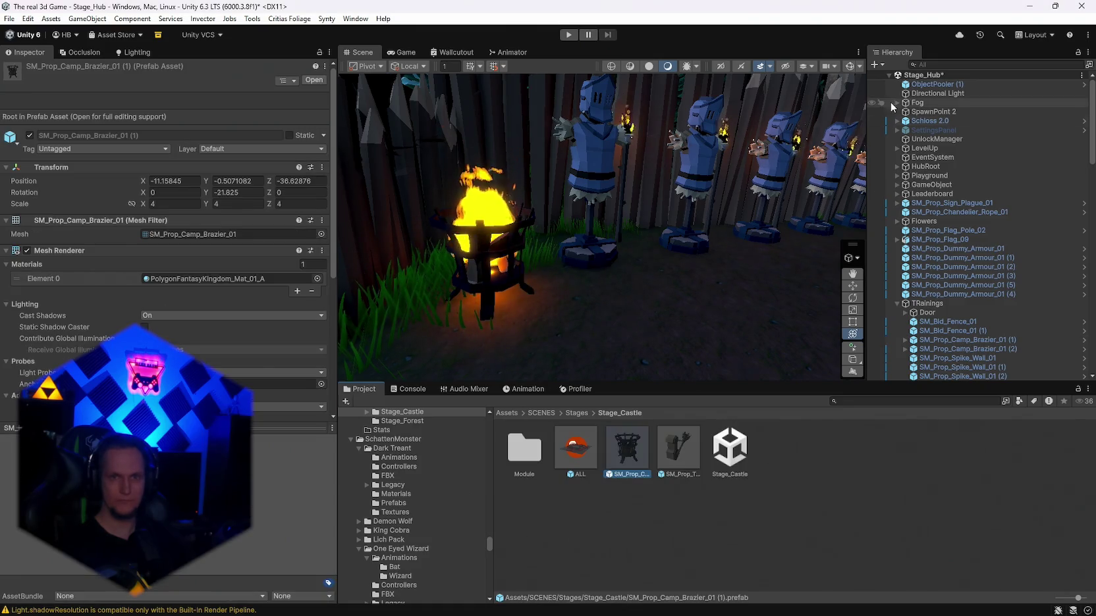
{"action": "left_click", "coordinate": [9, 18]}
Step: Reopen Stage_Castle from recent scenes, saving Stage_Hub first
{"action": "mouse_move", "coordinate": [46, 58]}
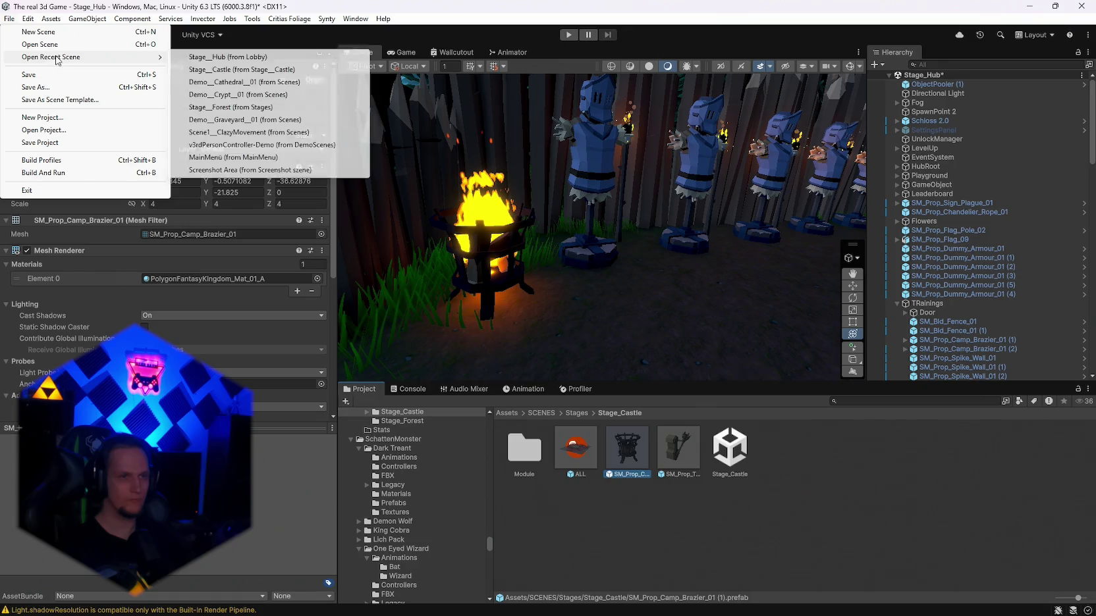
{"action": "left_click", "coordinate": [245, 72]}
{"action": "left_click", "coordinate": [520, 337]}
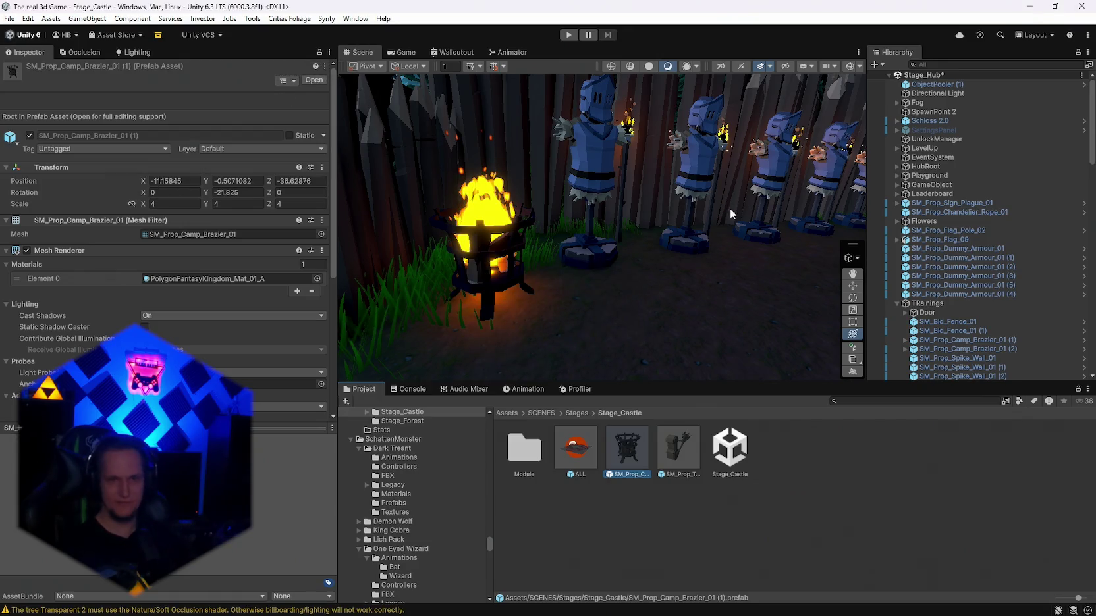
Step: Frame ObjectPooler and orbit the view toward the graveyard
{"action": "left_click", "coordinate": [938, 103]}
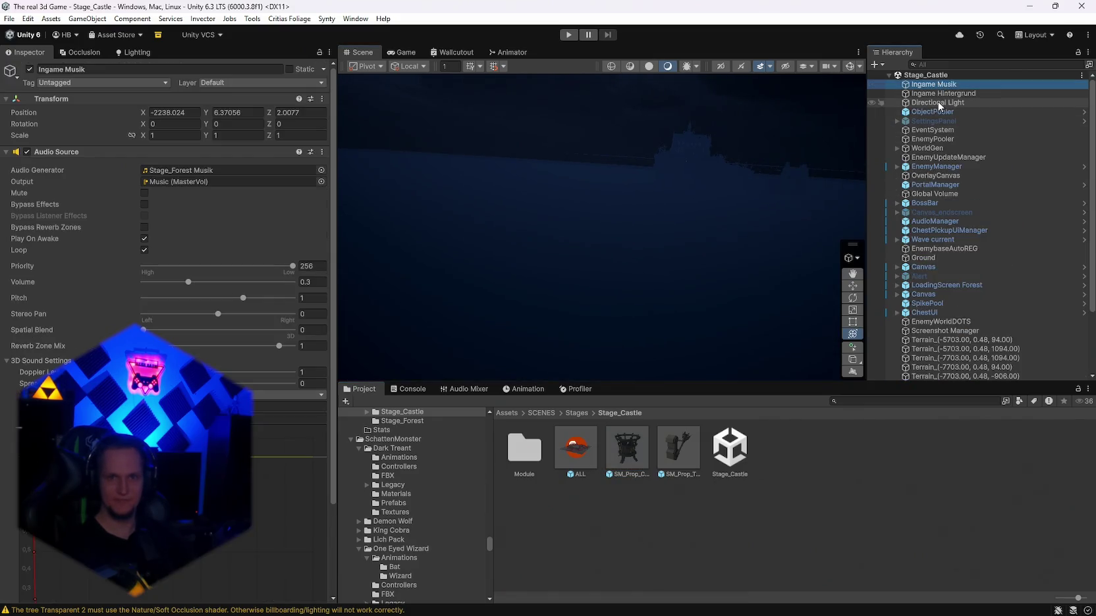
{"action": "double_click", "coordinate": [932, 111]}
{"action": "mouse_move", "coordinate": [783, 168]}
{"action": "left_mouse_down"}
{"action": "mouse_move", "coordinate": [751, 193]}
{"action": "mouse_move", "coordinate": [453, 215]}
{"action": "mouse_move", "coordinate": [349, 248]}
{"action": "mouse_move", "coordinate": [461, 244]}
{"action": "mouse_move", "coordinate": [389, 263]}
{"action": "left_mouse_up"}
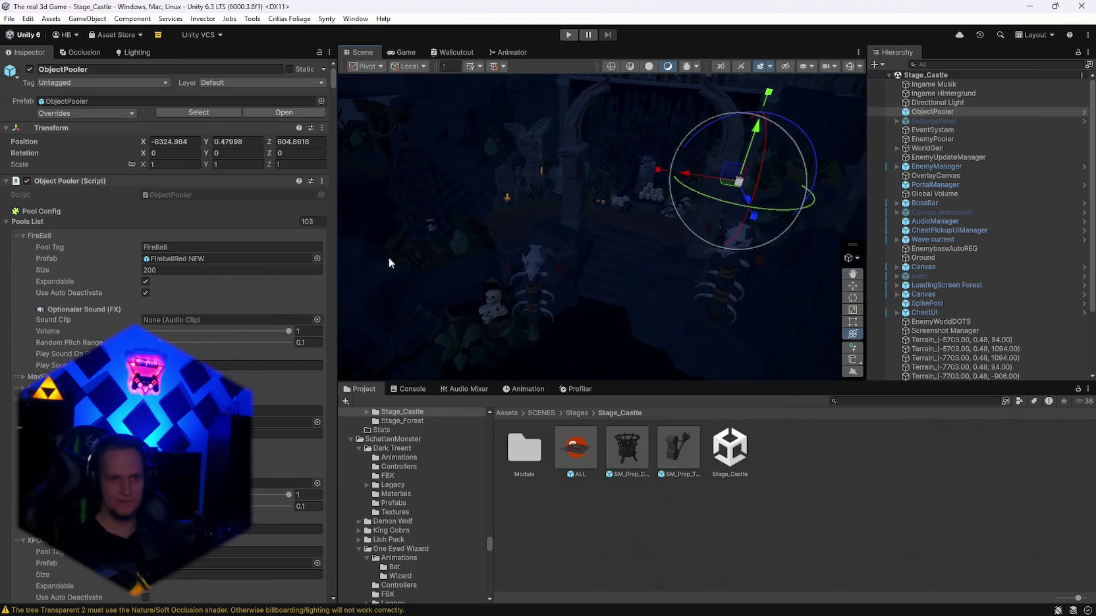
{"action": "scroll", "coordinate": [965, 291], "scroll_direction": "down", "scroll_amount": 5}
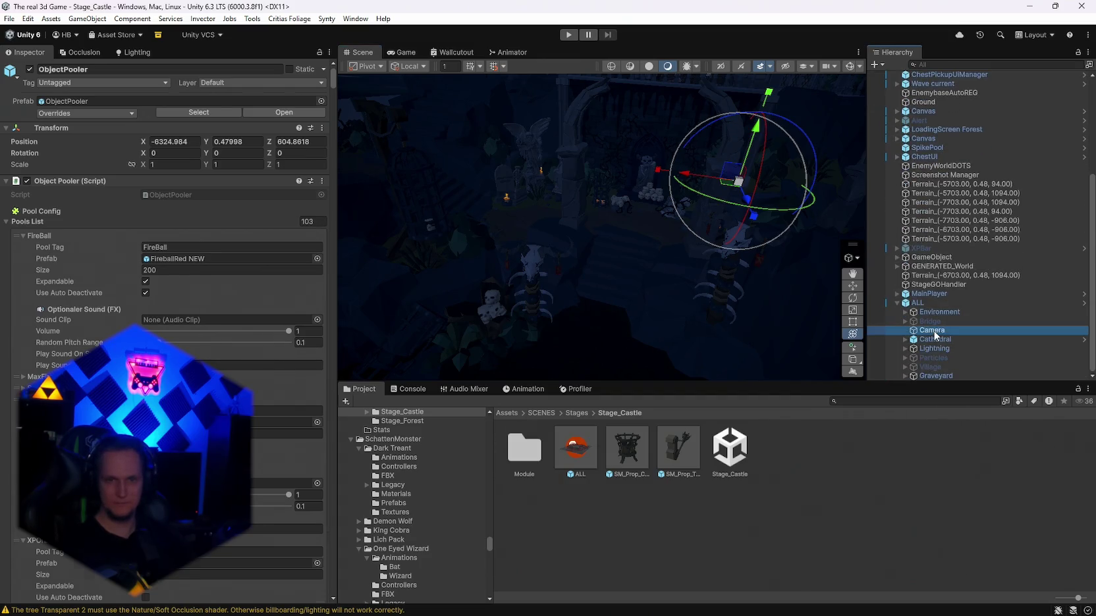
Step: Preview the Game view, then delete the stray Camera object from the ALL group
{"action": "left_click", "coordinate": [935, 332]}
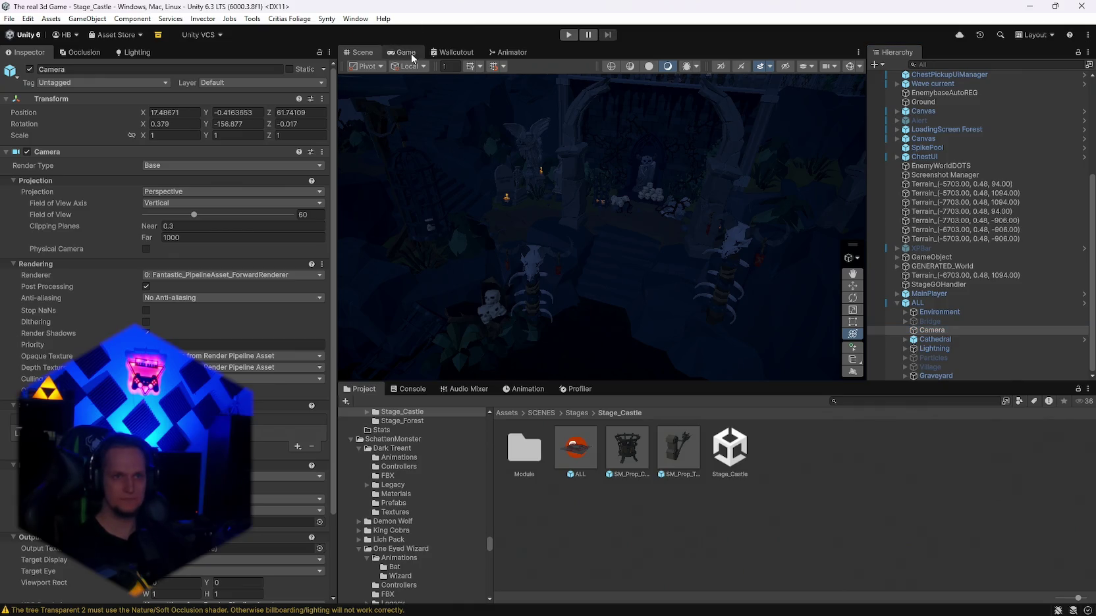
{"action": "left_click", "coordinate": [406, 52]}
{"action": "left_click", "coordinate": [359, 52]}
{"action": "left_click", "coordinate": [934, 331]}
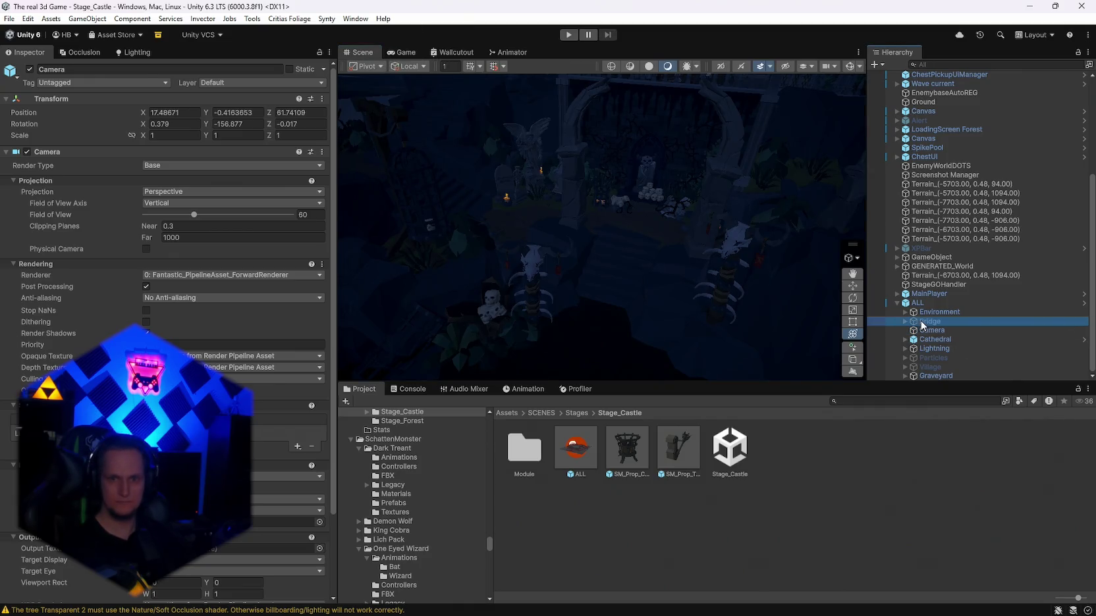
{"action": "key", "text": "Delete"}
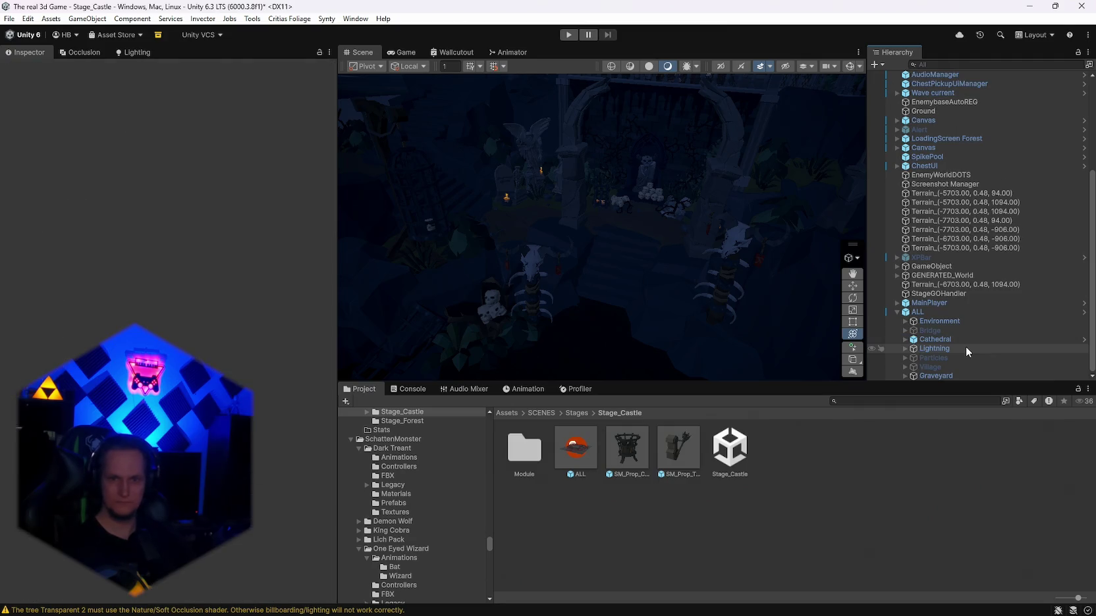
Step: Switch the Scene view to lit shading, orbit toward the cathedral, and select ALL
{"action": "left_click", "coordinate": [943, 337]}
{"action": "left_click_drag", "start_coordinate": [738, 171], "coordinate": [764, 153]}
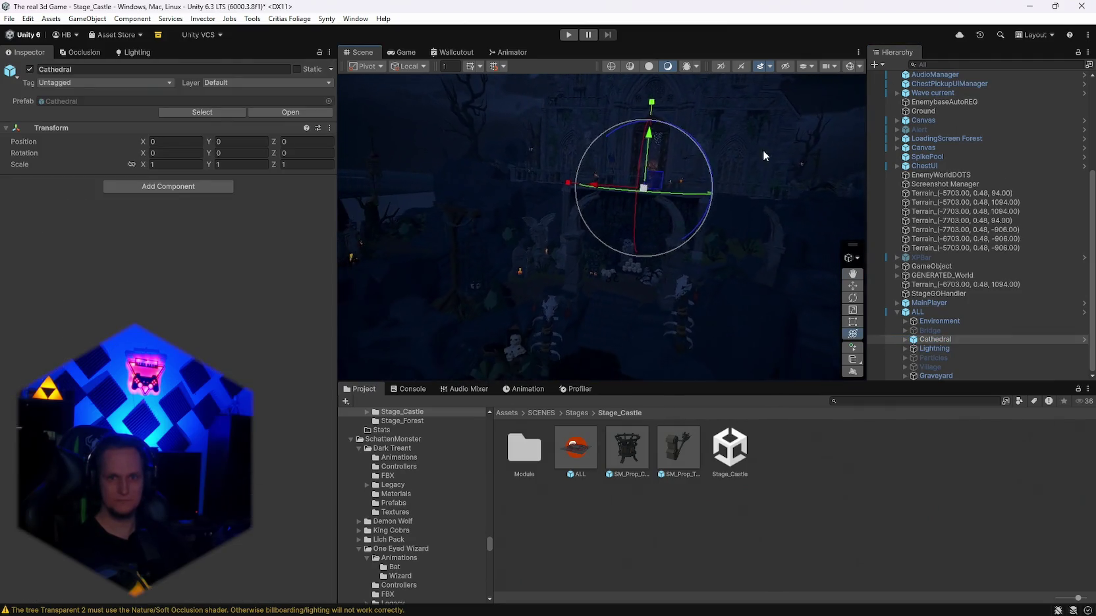
{"action": "left_click", "coordinate": [905, 349]}
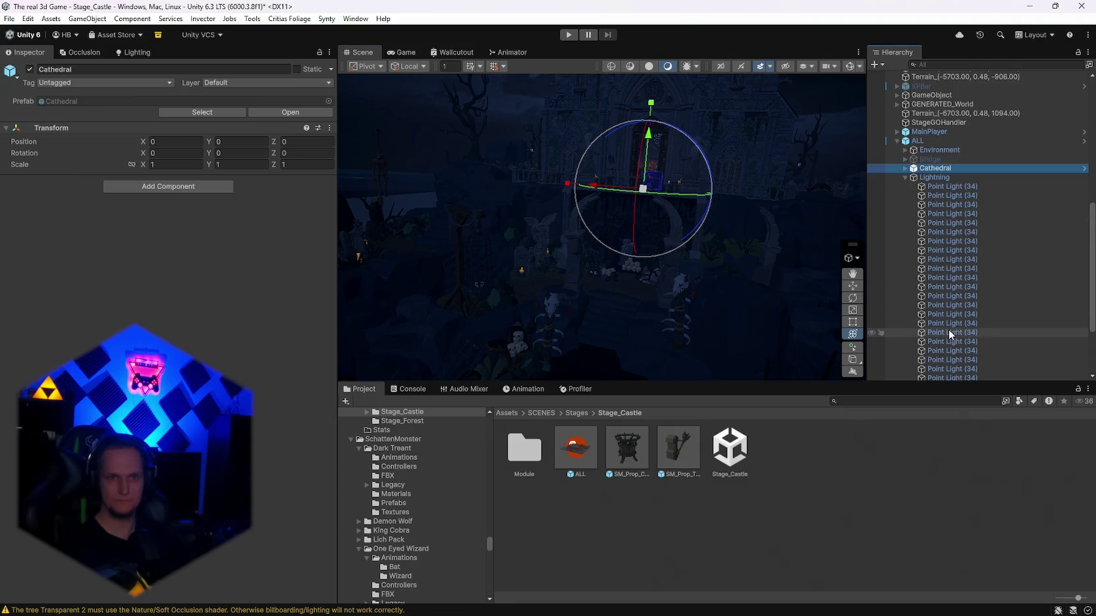
{"action": "left_click", "coordinate": [649, 66]}
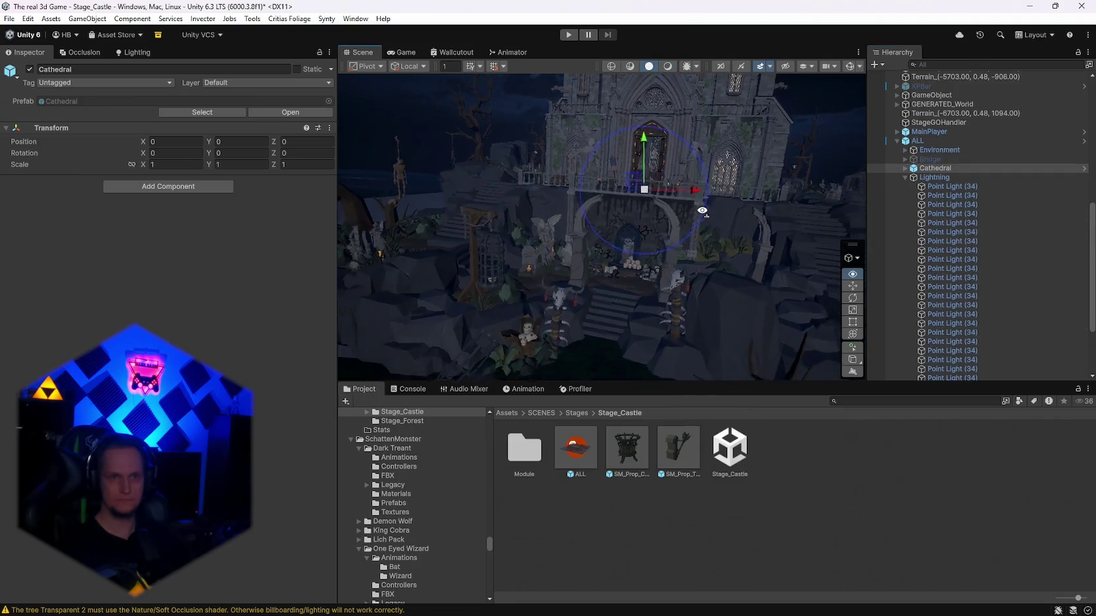
{"action": "mouse_move", "coordinate": [698, 218]}
{"action": "left_mouse_down"}
{"action": "mouse_move", "coordinate": [654, 122]}
{"action": "mouse_move", "coordinate": [656, 84]}
{"action": "mouse_move", "coordinate": [490, 279]}
{"action": "mouse_move", "coordinate": [497, 286]}
{"action": "mouse_move", "coordinate": [504, 279]}
{"action": "mouse_move", "coordinate": [428, 281]}
{"action": "mouse_move", "coordinate": [514, 298]}
{"action": "mouse_move", "coordinate": [443, 284]}
{"action": "mouse_move", "coordinate": [685, 254]}
{"action": "left_mouse_up"}
{"action": "left_click", "coordinate": [921, 142]}
{"action": "scroll", "coordinate": [939, 276], "scroll_direction": "up", "scroll_amount": 3}
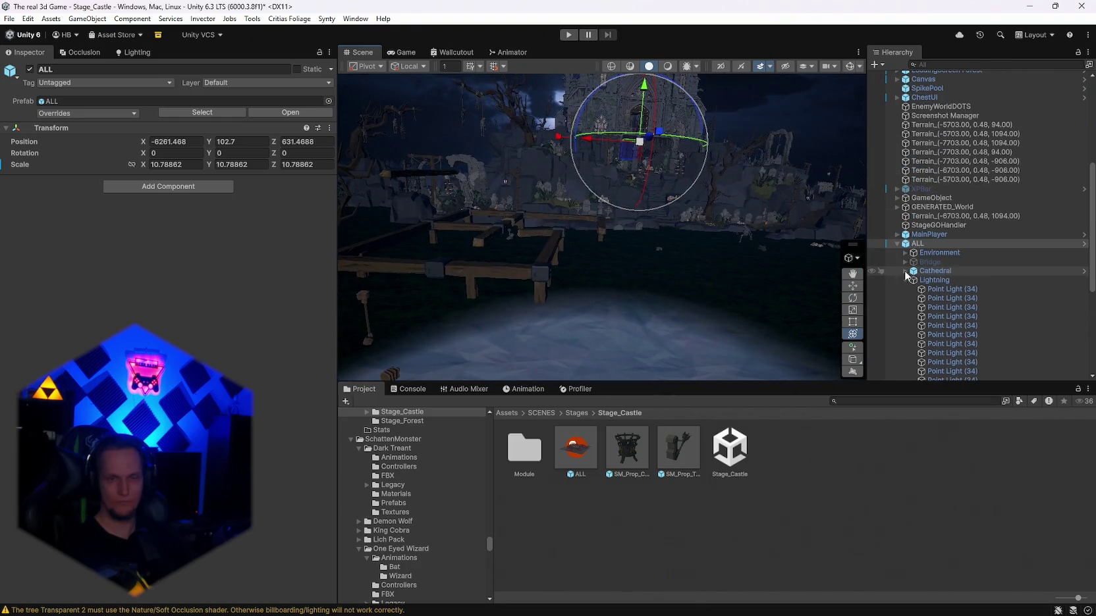
Step: Move the ALL environment along Y until its Position Y reads 127
{"action": "mouse_move", "coordinate": [540, 264]}
{"action": "left_mouse_down"}
{"action": "mouse_move", "coordinate": [501, 245]}
{"action": "mouse_move", "coordinate": [513, 284]}
{"action": "mouse_move", "coordinate": [609, 286]}
{"action": "mouse_move", "coordinate": [686, 234]}
{"action": "left_mouse_up"}
{"action": "mouse_move", "coordinate": [679, 240]}
{"action": "left_mouse_down"}
{"action": "mouse_move", "coordinate": [633, 255]}
{"action": "mouse_move", "coordinate": [555, 223]}
{"action": "mouse_move", "coordinate": [751, 245]}
{"action": "mouse_move", "coordinate": [686, 264]}
{"action": "mouse_move", "coordinate": [675, 291]}
{"action": "mouse_move", "coordinate": [289, 214]}
{"action": "mouse_move", "coordinate": [377, 217]}
{"action": "mouse_move", "coordinate": [533, 249]}
{"action": "mouse_move", "coordinate": [648, 220]}
{"action": "left_mouse_up"}
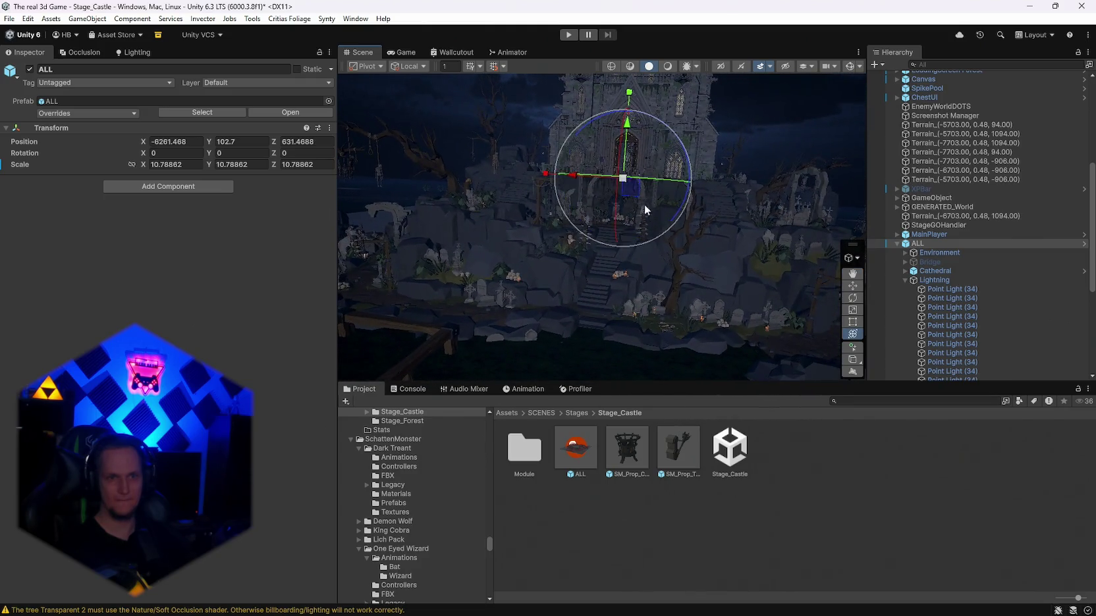
{"action": "left_click_drag", "start_coordinate": [627, 131], "coordinate": [628, 146]}
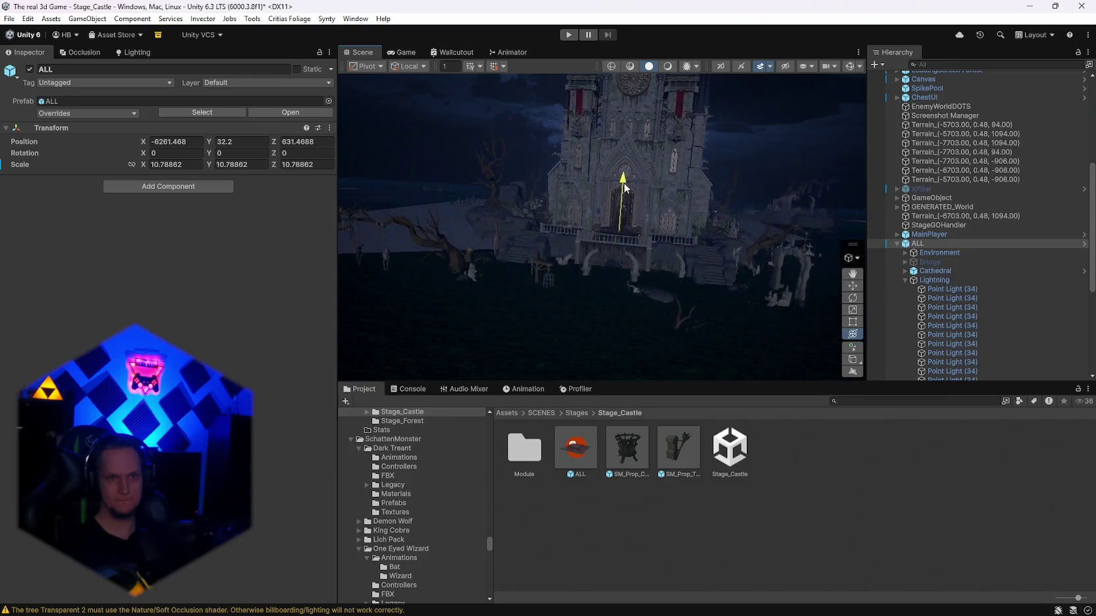
{"action": "left_click_drag", "start_coordinate": [619, 226], "coordinate": [605, 267]}
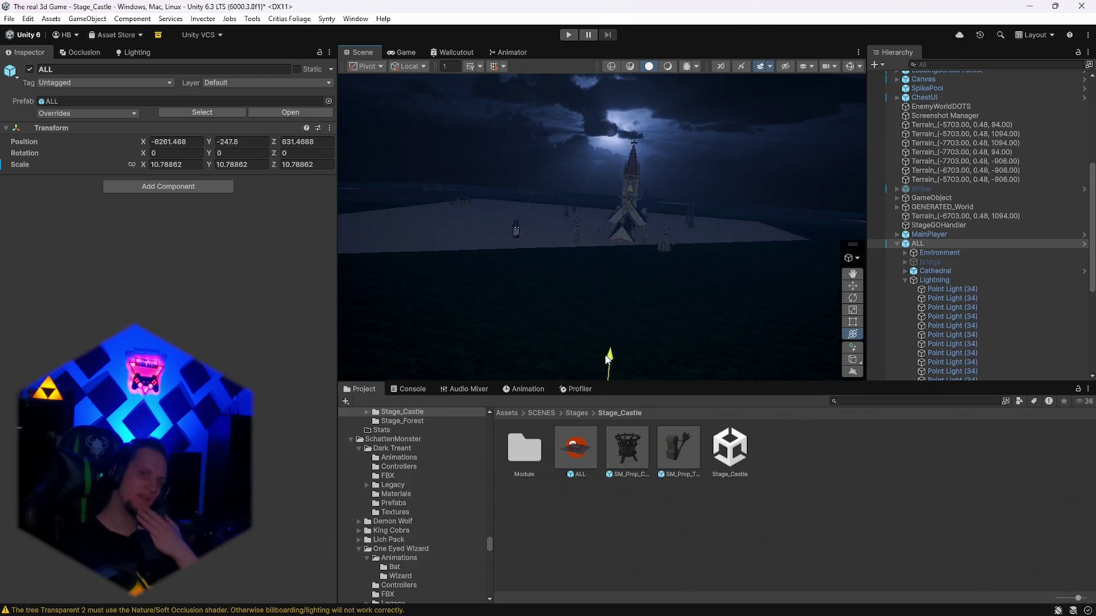
{"action": "left_click_drag", "start_coordinate": [606, 359], "coordinate": [610, 151]}
Step: Orbit over the cemetery toward the dock and castle, and select the Environment group
{"action": "mouse_move", "coordinate": [579, 264]}
{"action": "left_mouse_down"}
{"action": "mouse_move", "coordinate": [561, 250]}
{"action": "mouse_move", "coordinate": [428, 281]}
{"action": "mouse_move", "coordinate": [325, 282]}
{"action": "mouse_move", "coordinate": [477, 244]}
{"action": "mouse_move", "coordinate": [697, 232]}
{"action": "mouse_move", "coordinate": [659, 110]}
{"action": "mouse_move", "coordinate": [651, 117]}
{"action": "mouse_move", "coordinate": [656, 104]}
{"action": "left_mouse_up"}
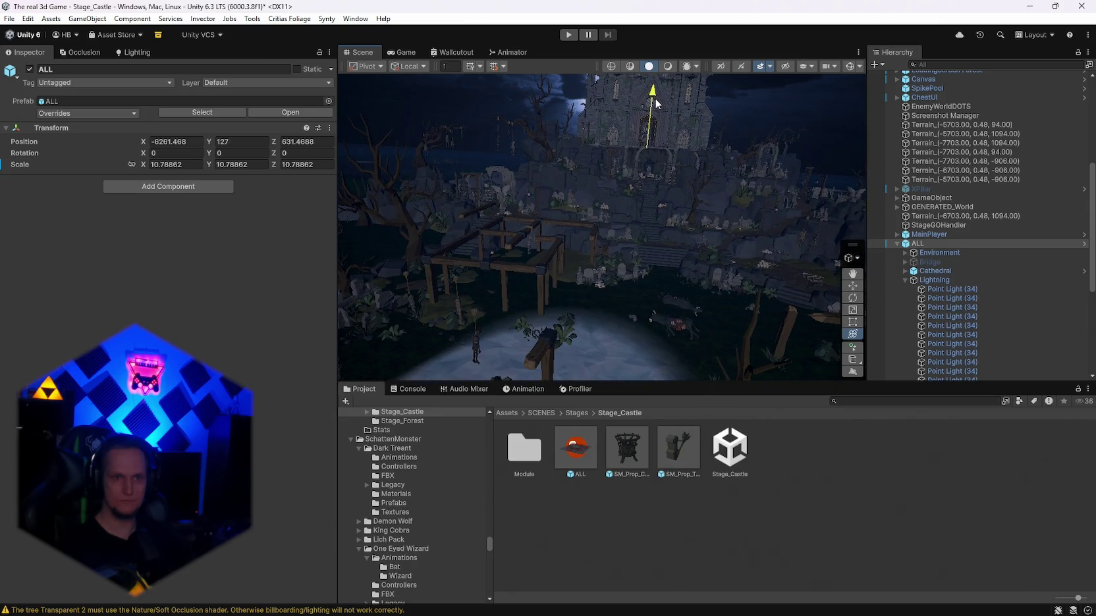
{"action": "left_click_drag", "start_coordinate": [727, 267], "coordinate": [696, 262]}
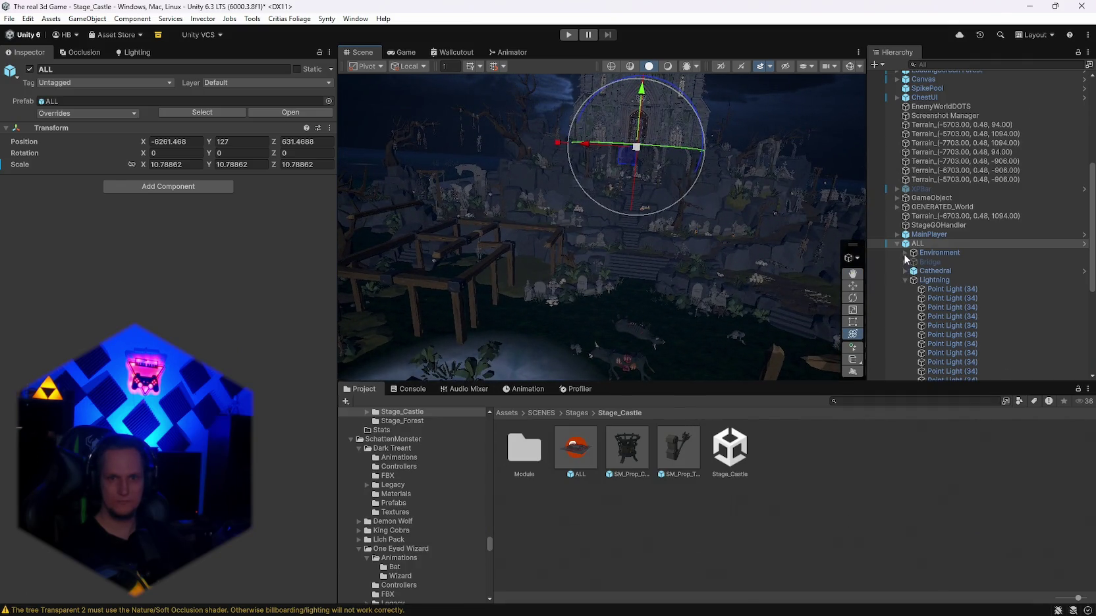
{"action": "left_click", "coordinate": [936, 253]}
Step: Toggle the Environment group off and on repeatedly to compare, leaving it active
{"action": "left_click", "coordinate": [30, 70]}
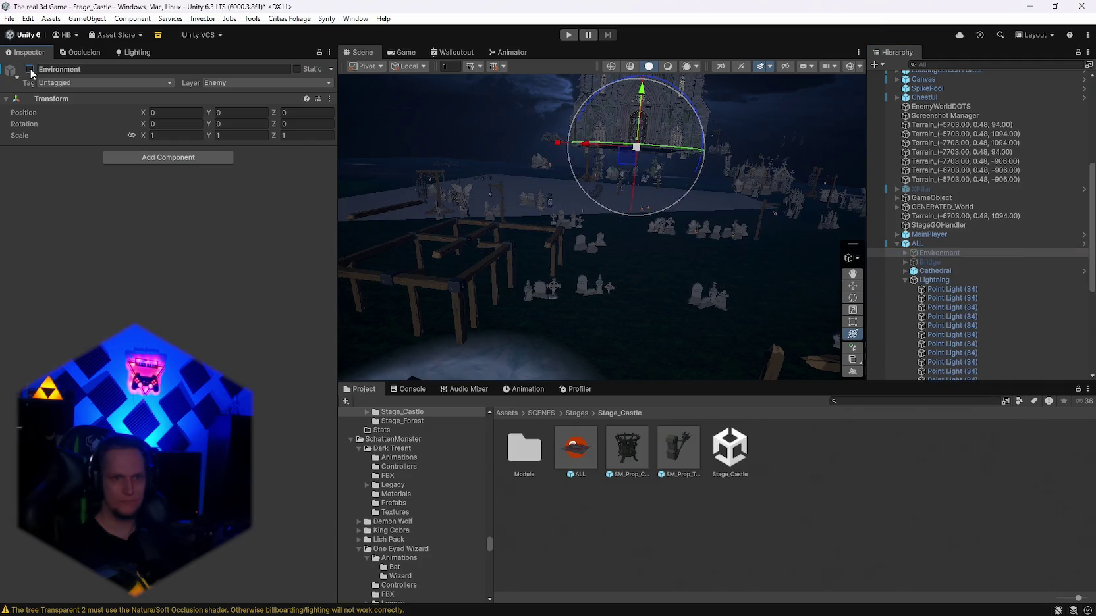
{"action": "left_click", "coordinate": [30, 69]}
{"action": "left_click", "coordinate": [30, 69]}
{"action": "left_click", "coordinate": [30, 70]}
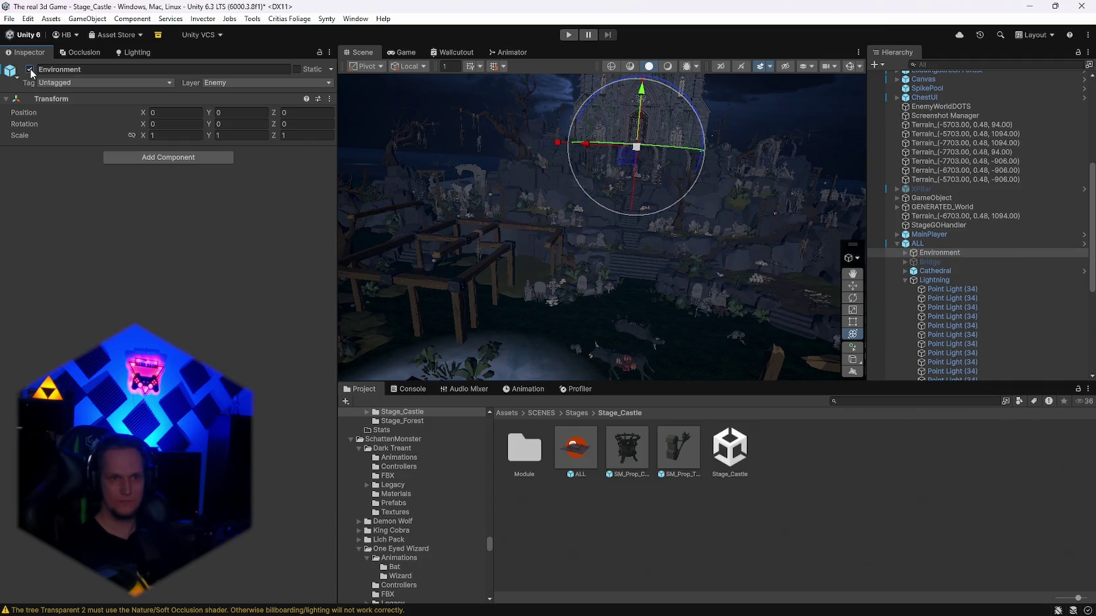
{"action": "left_click", "coordinate": [30, 70]}
{"action": "left_click", "coordinate": [30, 70]}
{"action": "left_click", "coordinate": [30, 70]}
Step: Expand Environment and inspect its Trees, Foliage and Ruins sub-groups
{"action": "left_click", "coordinate": [905, 253]}
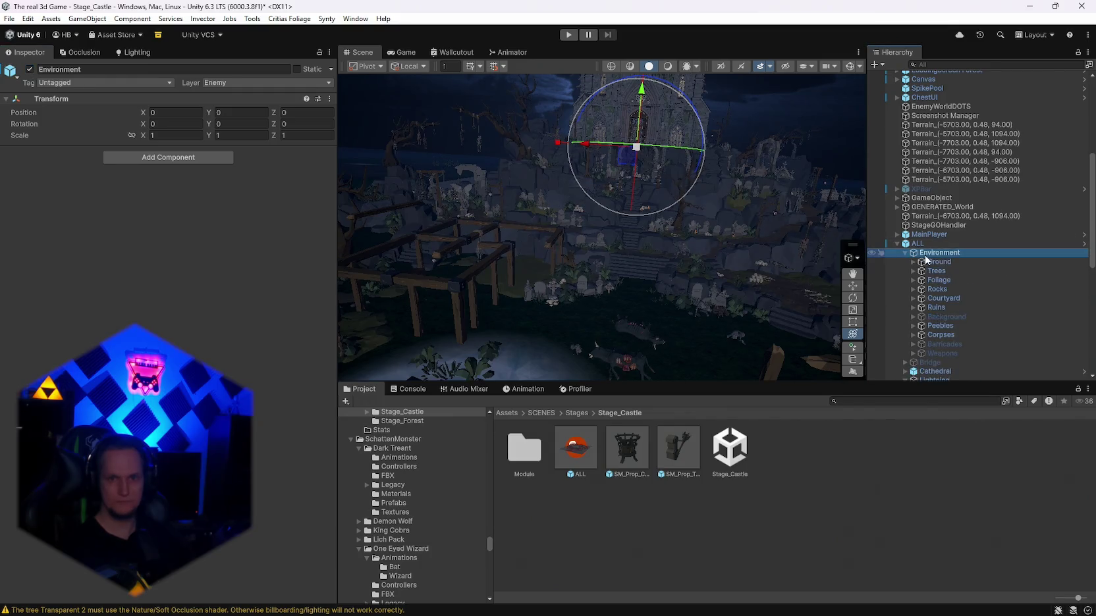
{"action": "scroll", "coordinate": [957, 278], "scroll_direction": "down", "scroll_amount": 2}
{"action": "left_click", "coordinate": [936, 237]}
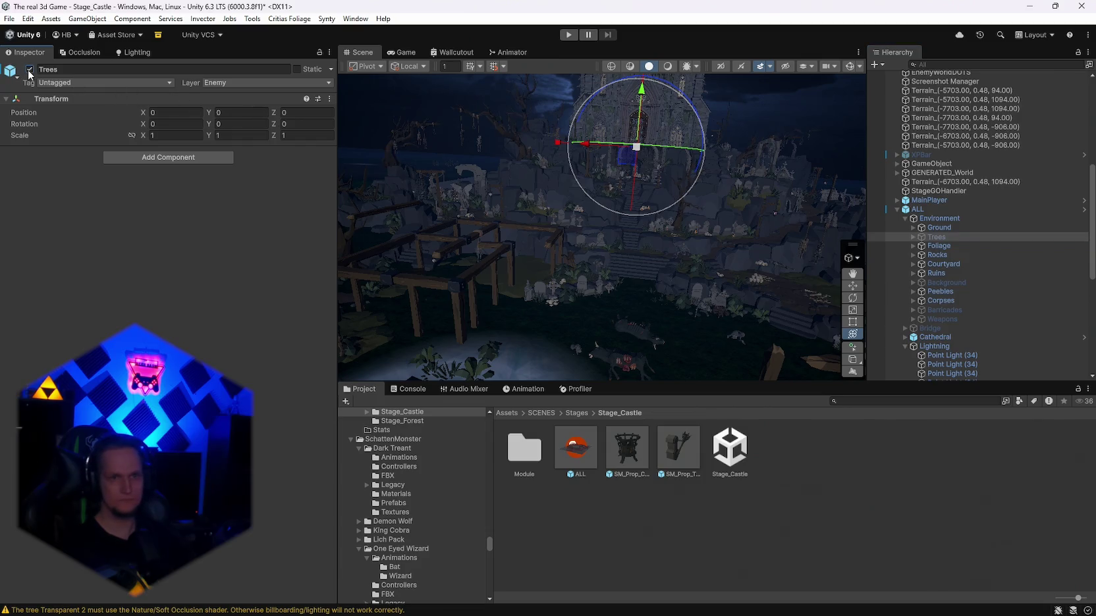
{"action": "left_click", "coordinate": [939, 246]}
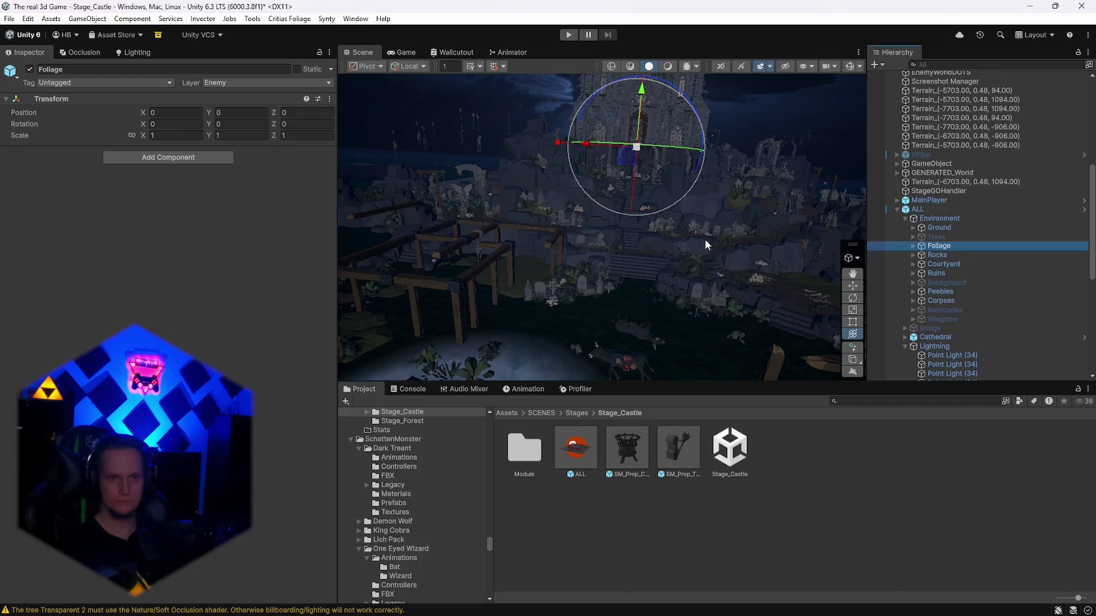
{"action": "mouse_move", "coordinate": [705, 245]}
{"action": "left_mouse_down"}
{"action": "mouse_move", "coordinate": [688, 198]}
{"action": "mouse_move", "coordinate": [709, 207]}
{"action": "left_mouse_up"}
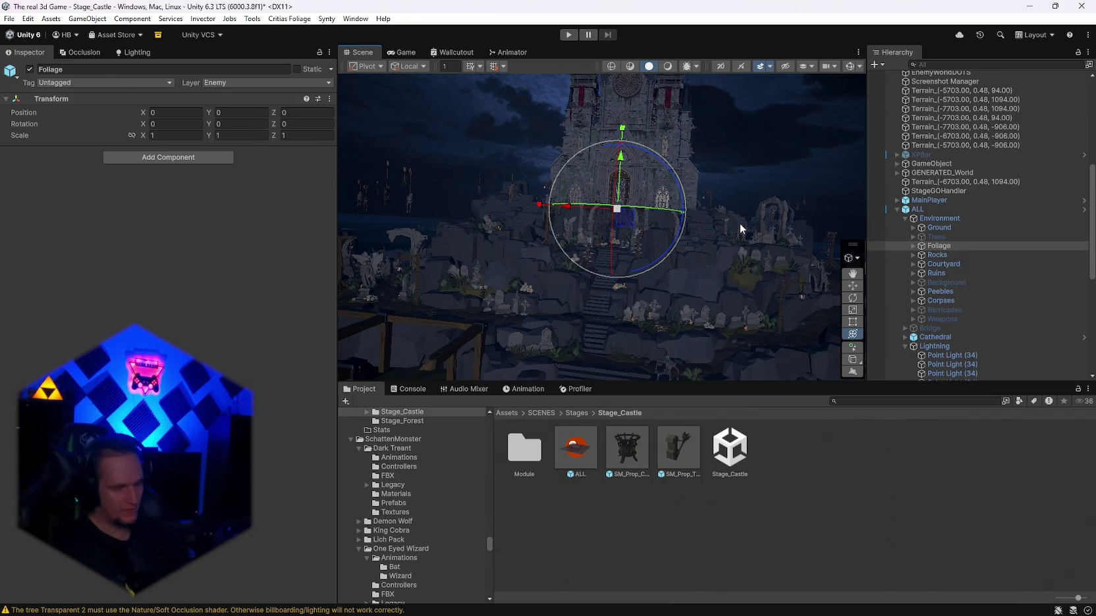
{"action": "left_click", "coordinate": [938, 274]}
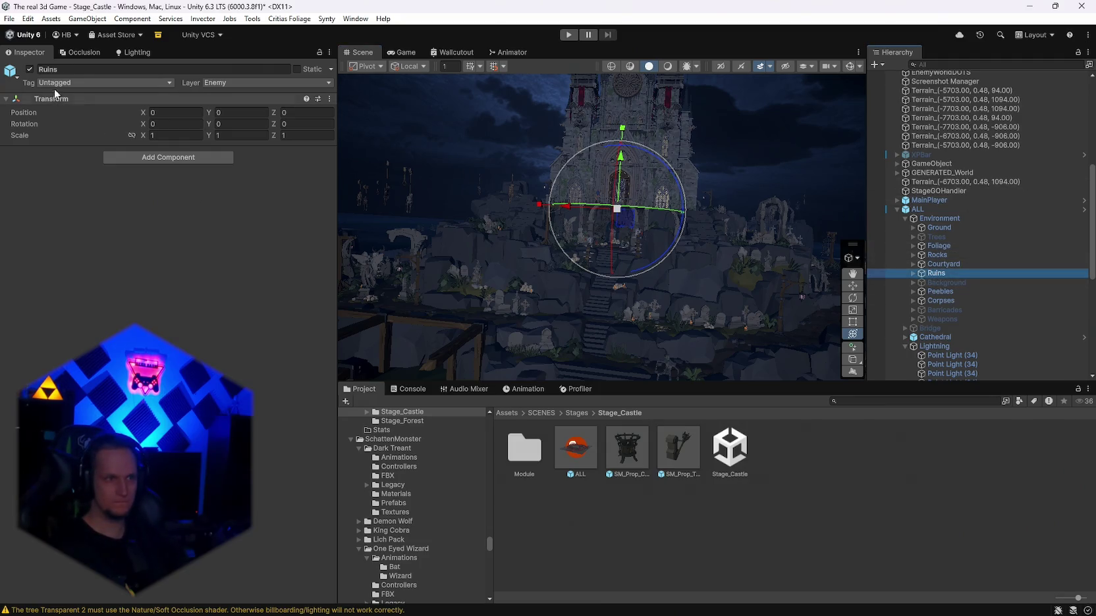
Step: Untick the selected group's active checkbox, collapse Lightning, and pick a wooden beam cap
{"action": "left_click", "coordinate": [30, 69]}
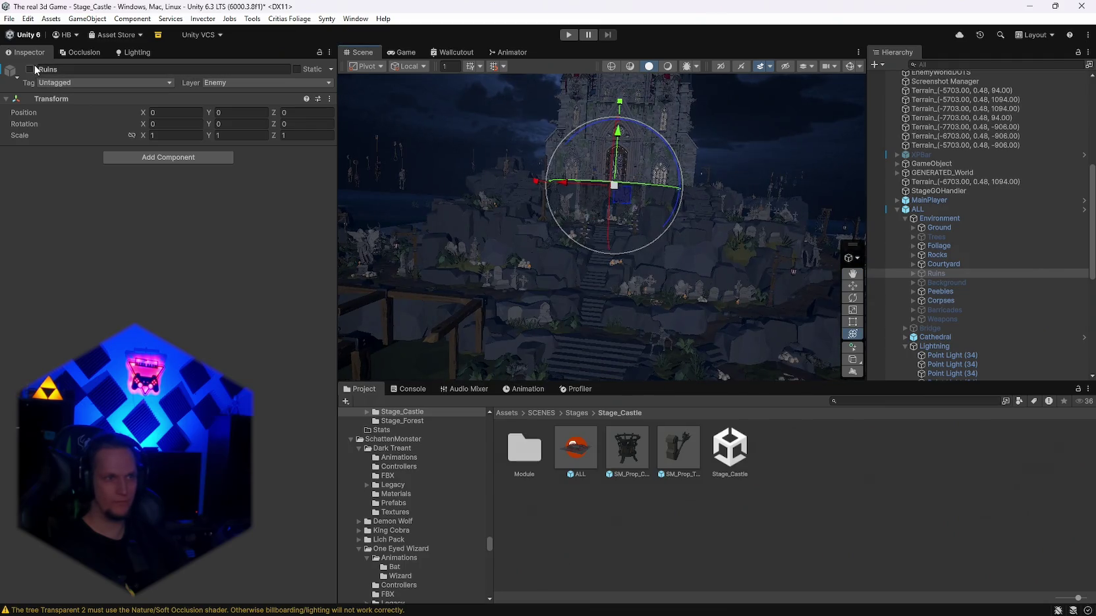
{"action": "mouse_move", "coordinate": [722, 232]}
{"action": "left_mouse_down"}
{"action": "mouse_move", "coordinate": [665, 277]}
{"action": "mouse_move", "coordinate": [745, 289]}
{"action": "left_mouse_up"}
{"action": "scroll", "coordinate": [979, 305], "scroll_direction": "down", "scroll_amount": 3}
{"action": "scroll", "coordinate": [979, 305], "scroll_direction": "down", "scroll_amount": 3}
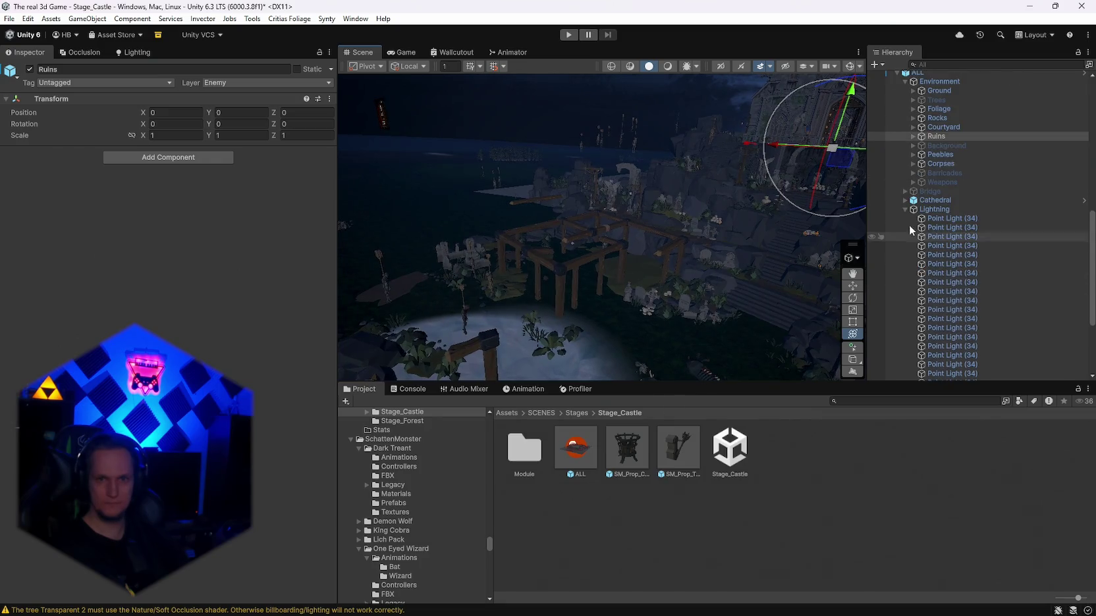
{"action": "left_click", "coordinate": [904, 209]}
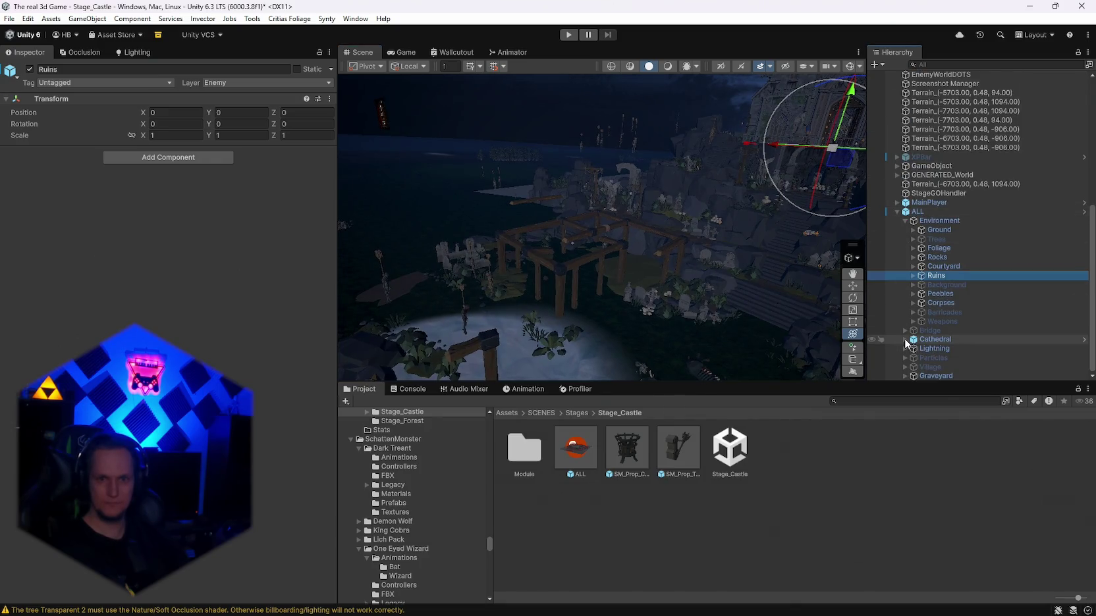
{"action": "left_click", "coordinate": [593, 254]}
Step: Deactivate the Cathedral's Beams group via its Inspector active checkbox
{"action": "scroll", "coordinate": [987, 306], "scroll_direction": "up", "scroll_amount": 5}
{"action": "scroll", "coordinate": [998, 314], "scroll_direction": "up", "scroll_amount": 2}
{"action": "left_click", "coordinate": [942, 333]}
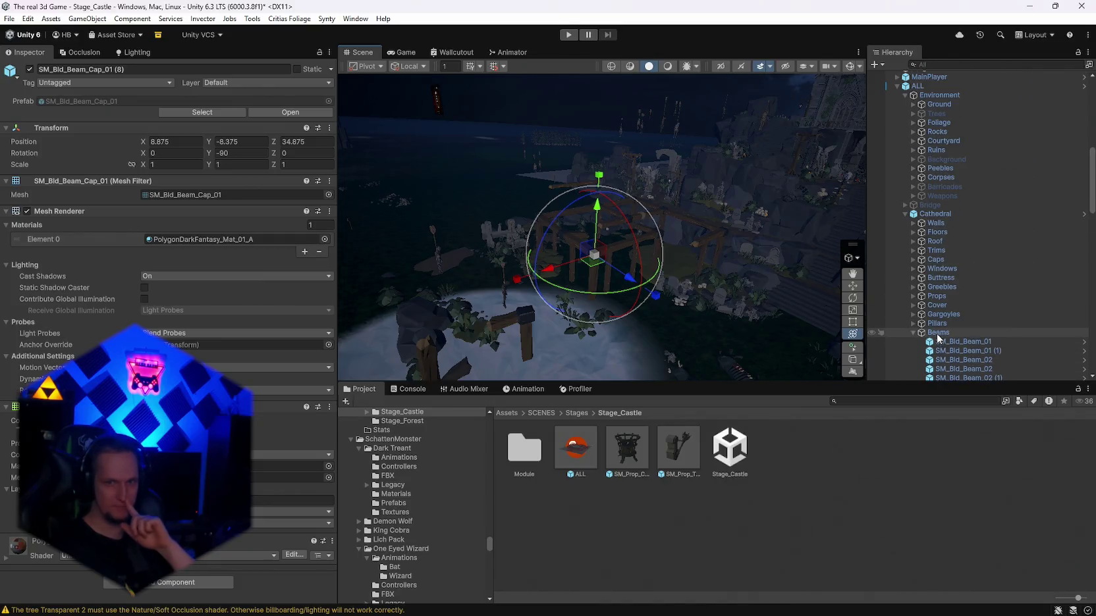
{"action": "left_click", "coordinate": [29, 68]}
{"action": "left_click", "coordinate": [29, 69]}
{"action": "left_click", "coordinate": [29, 68]}
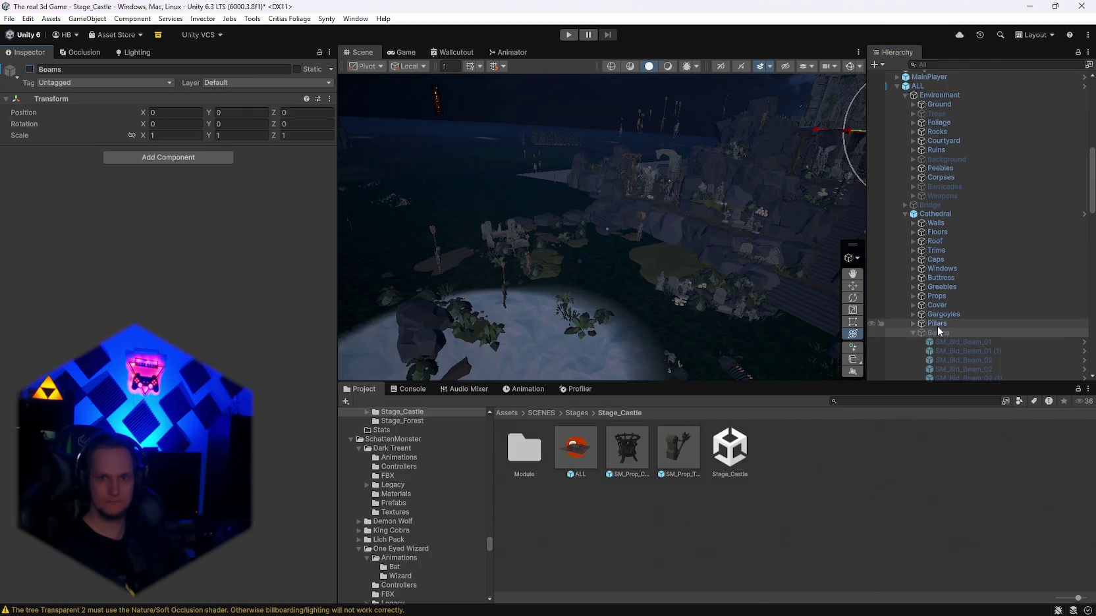
Step: Orbit around the graveyard and cathedral interior to confirm the beam scaffolding is gone
{"action": "mouse_move", "coordinate": [856, 316]}
{"action": "left_mouse_down"}
{"action": "mouse_move", "coordinate": [623, 288]}
{"action": "mouse_move", "coordinate": [809, 281]}
{"action": "mouse_move", "coordinate": [852, 294]}
{"action": "mouse_move", "coordinate": [869, 313]}
{"action": "left_mouse_up"}
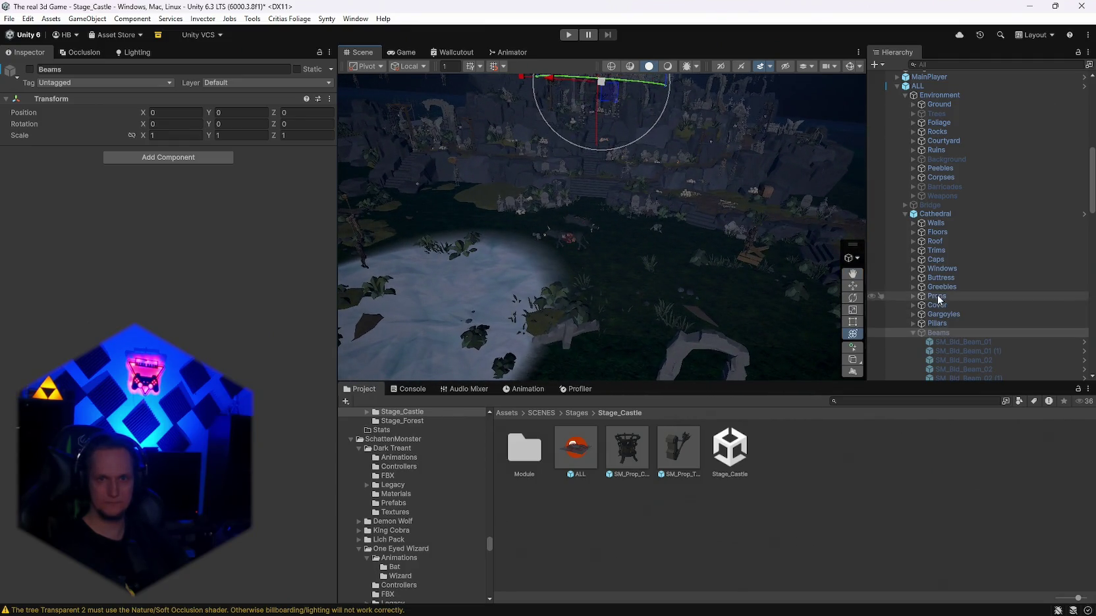
{"action": "mouse_move", "coordinate": [659, 217]}
{"action": "left_mouse_down"}
{"action": "mouse_move", "coordinate": [756, 191]}
{"action": "mouse_move", "coordinate": [731, 224]}
{"action": "mouse_move", "coordinate": [684, 226]}
{"action": "left_mouse_up"}
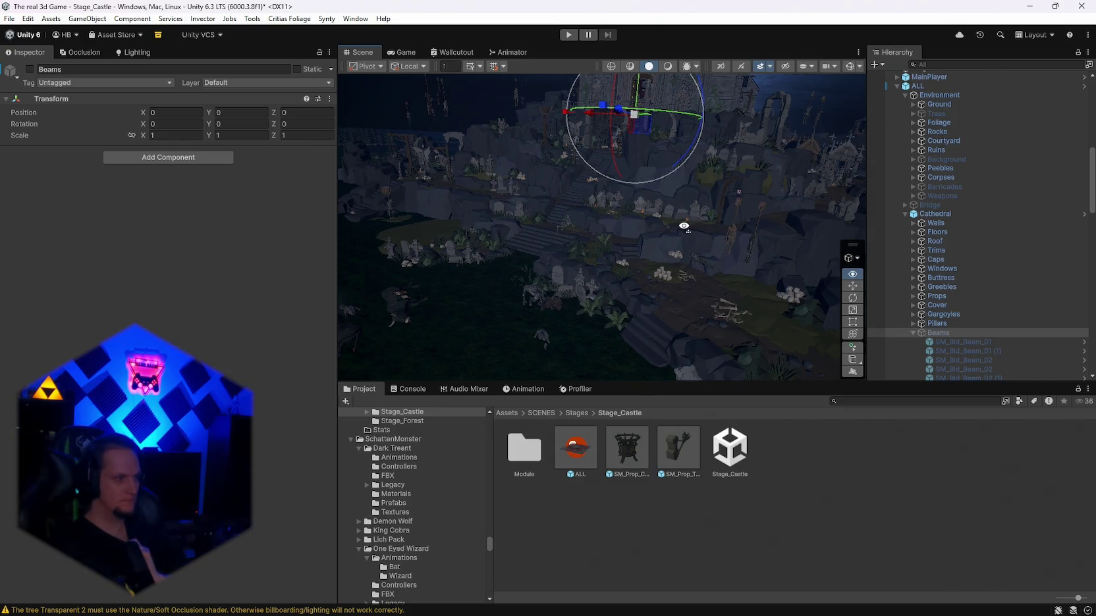
{"action": "mouse_move", "coordinate": [683, 227]}
{"action": "left_mouse_down"}
{"action": "mouse_move", "coordinate": [700, 136]}
{"action": "mouse_move", "coordinate": [727, 164]}
{"action": "mouse_move", "coordinate": [712, 176]}
{"action": "mouse_move", "coordinate": [720, 183]}
{"action": "mouse_move", "coordinate": [700, 230]}
{"action": "mouse_move", "coordinate": [788, 227]}
{"action": "left_mouse_up"}
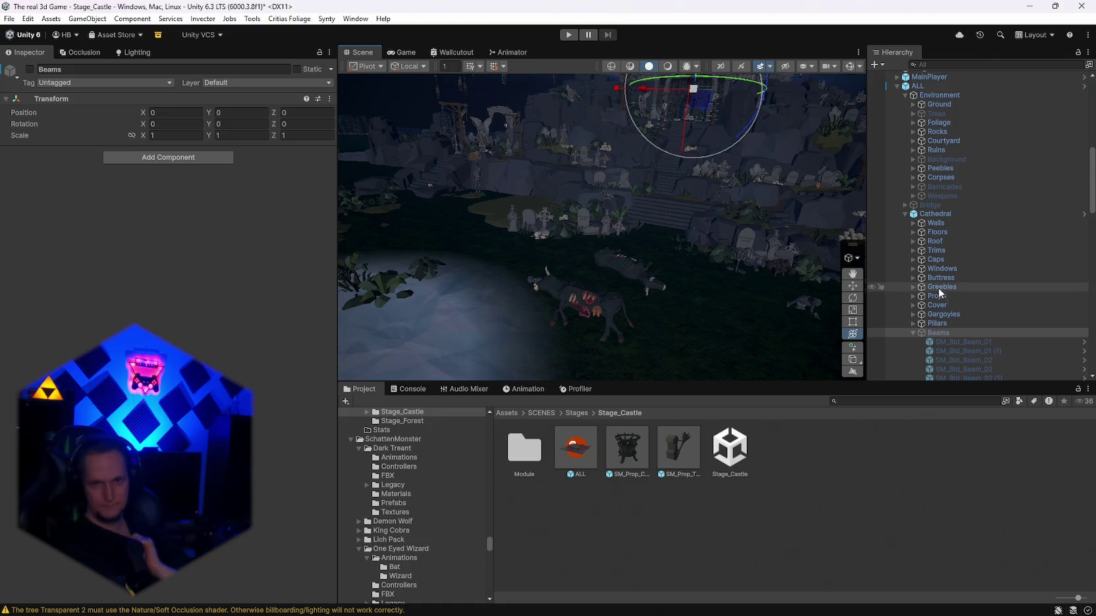
{"action": "mouse_move", "coordinate": [700, 255]}
{"action": "left_mouse_down"}
{"action": "mouse_move", "coordinate": [752, 191]}
{"action": "mouse_move", "coordinate": [725, 228]}
{"action": "mouse_move", "coordinate": [770, 208]}
{"action": "mouse_move", "coordinate": [719, 284]}
{"action": "mouse_move", "coordinate": [517, 317]}
{"action": "mouse_move", "coordinate": [603, 304]}
{"action": "left_mouse_up"}
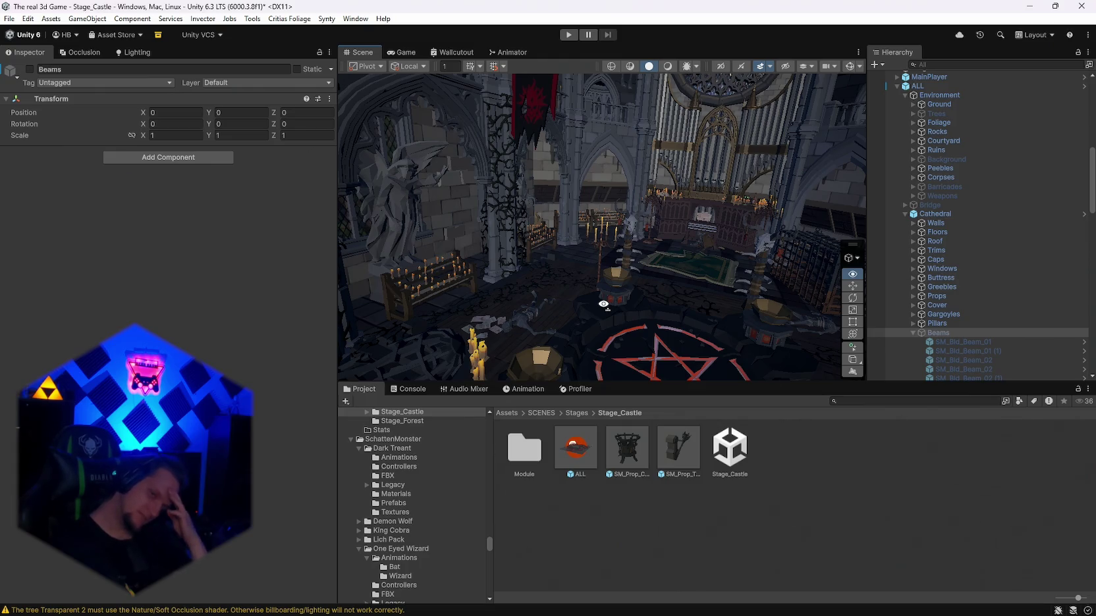
{"action": "left_click_drag", "start_coordinate": [603, 305], "coordinate": [264, 293]}
{"action": "mouse_move", "coordinate": [93, 272]}
{"action": "left_mouse_down"}
{"action": "mouse_move", "coordinate": [81, 272]}
{"action": "mouse_move", "coordinate": [262, 341]}
{"action": "mouse_move", "coordinate": [523, 355]}
{"action": "left_mouse_up"}
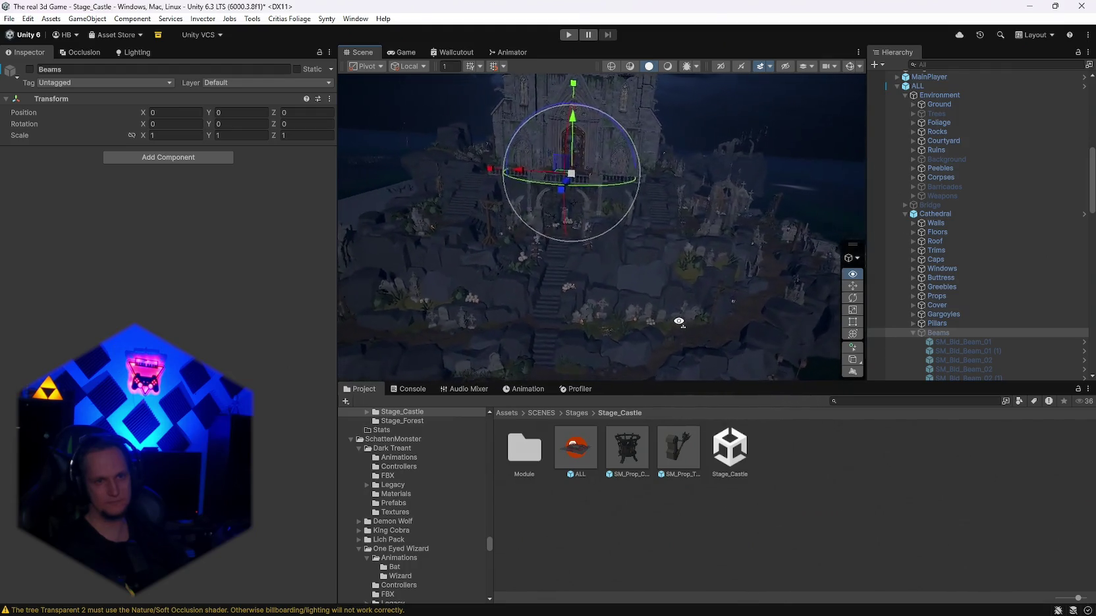
{"action": "mouse_move", "coordinate": [640, 314]}
{"action": "left_mouse_down"}
{"action": "mouse_move", "coordinate": [606, 310]}
{"action": "mouse_move", "coordinate": [595, 264]}
{"action": "mouse_move", "coordinate": [647, 288]}
{"action": "mouse_move", "coordinate": [661, 308]}
{"action": "mouse_move", "coordinate": [643, 333]}
{"action": "mouse_move", "coordinate": [665, 337]}
{"action": "mouse_move", "coordinate": [524, 333]}
{"action": "mouse_move", "coordinate": [557, 335]}
{"action": "mouse_move", "coordinate": [597, 303]}
{"action": "mouse_move", "coordinate": [660, 280]}
{"action": "mouse_move", "coordinate": [865, 346]}
{"action": "mouse_move", "coordinate": [772, 341]}
{"action": "mouse_move", "coordinate": [757, 313]}
{"action": "mouse_move", "coordinate": [768, 310]}
{"action": "left_mouse_up"}
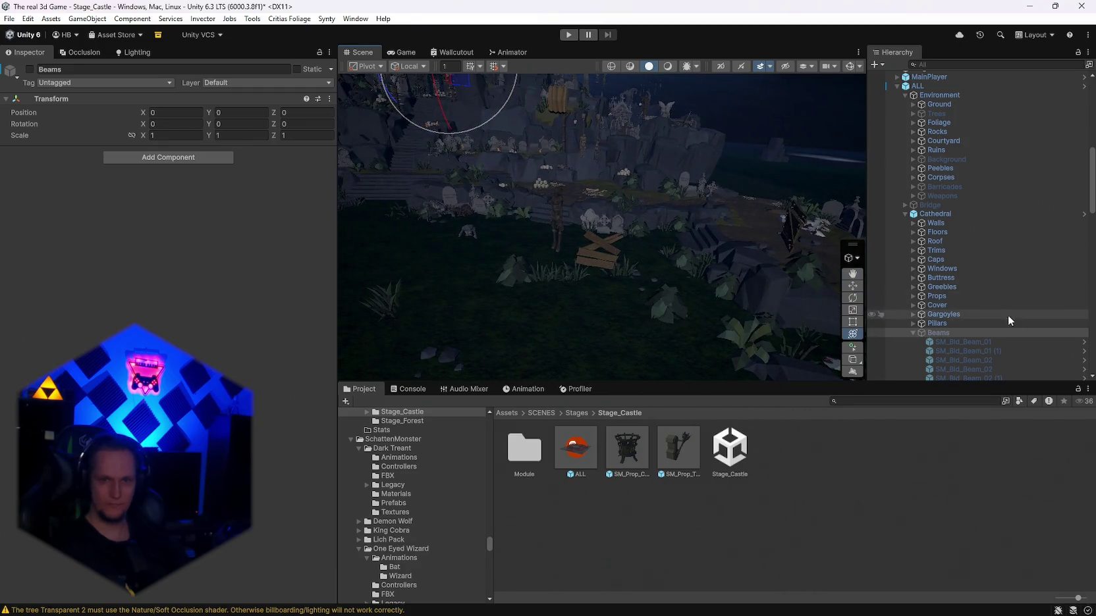
{"action": "left_click", "coordinate": [935, 287]}
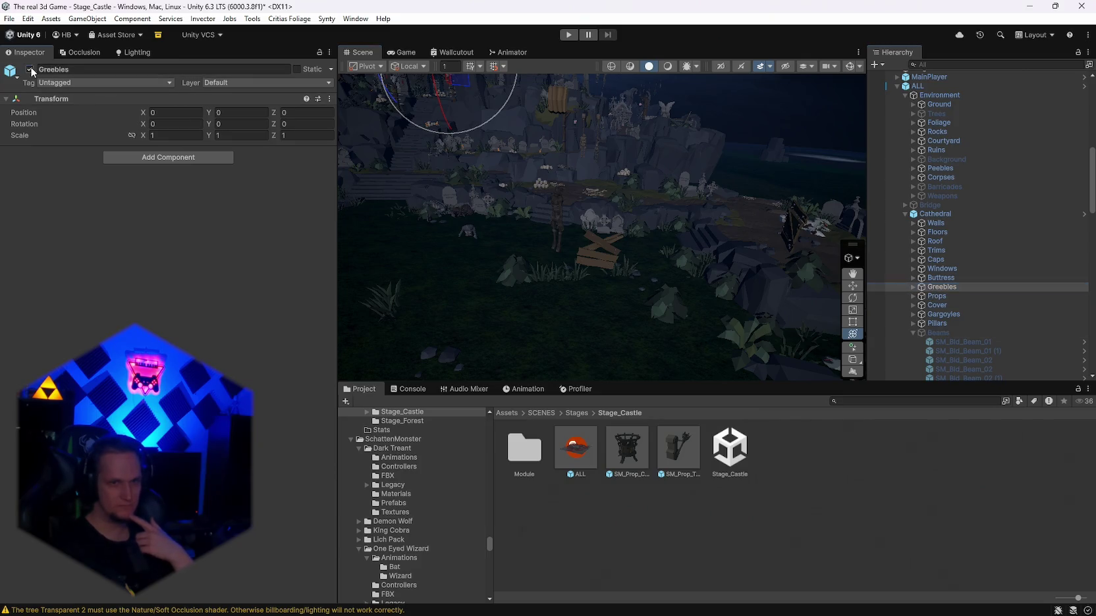
{"action": "left_click", "coordinate": [931, 280]}
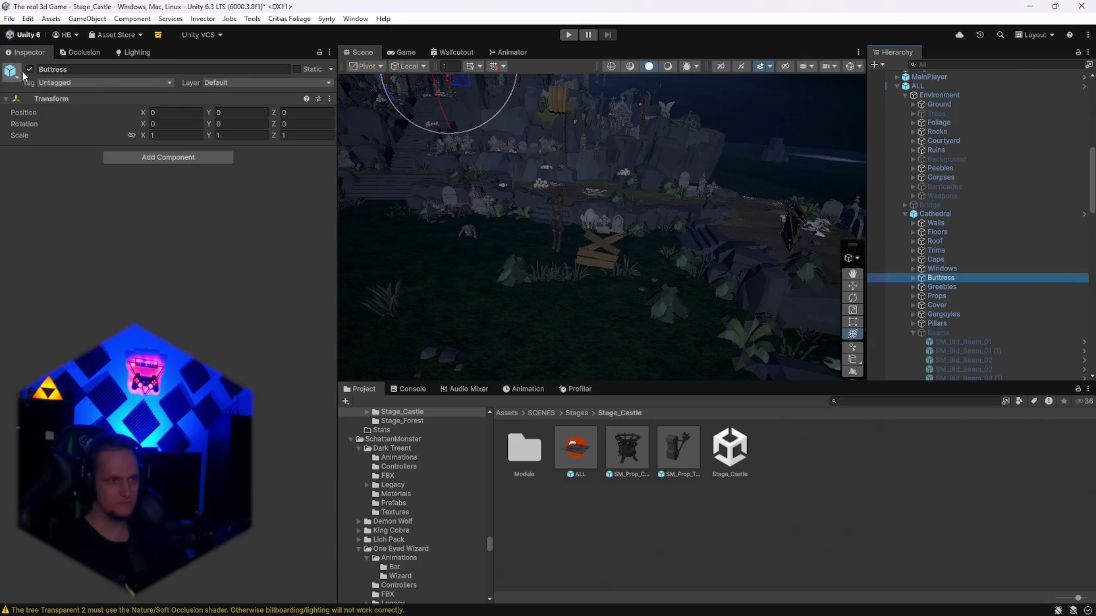
{"action": "key", "text": "f"}
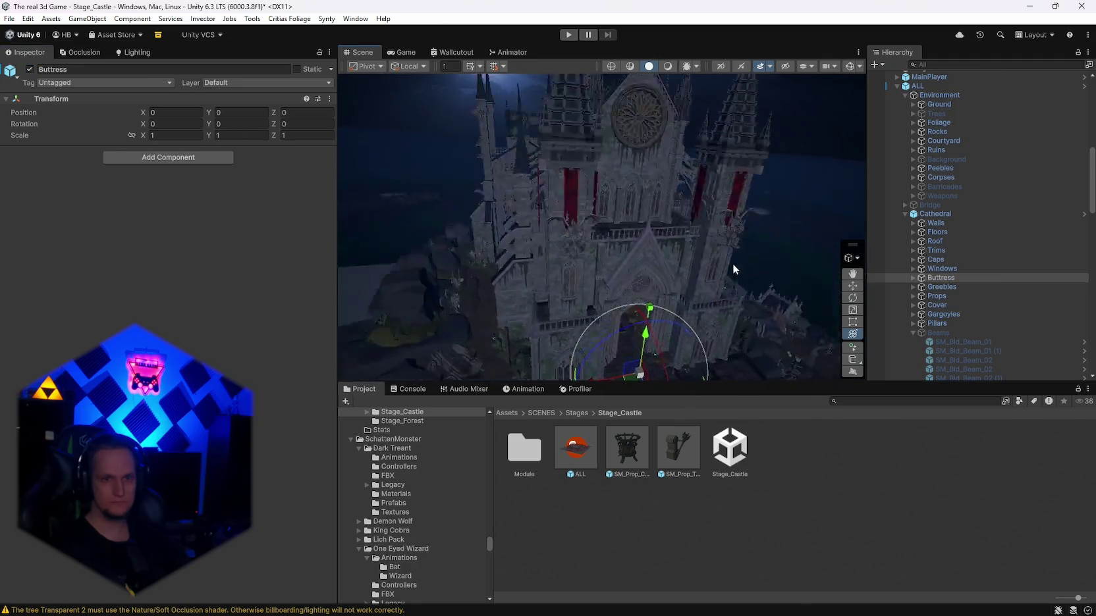
{"action": "left_click", "coordinate": [913, 278]}
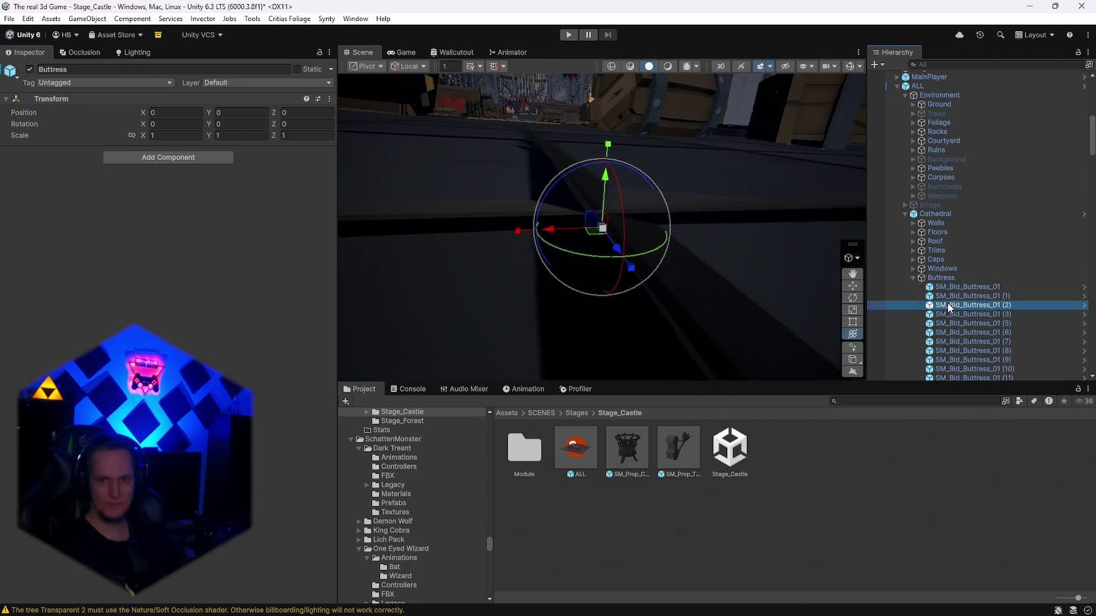
{"action": "double_click", "coordinate": [916, 304]}
{"action": "mouse_move", "coordinate": [676, 246]}
{"action": "left_mouse_down", "text": "alt"}
{"action": "mouse_move", "coordinate": [584, 223]}
{"action": "mouse_move", "coordinate": [1088, 222]}
{"action": "mouse_move", "coordinate": [990, 233]}
{"action": "mouse_move", "coordinate": [997, 310]}
{"action": "mouse_move", "coordinate": [883, 327]}
{"action": "mouse_move", "coordinate": [988, 360]}
{"action": "left_mouse_up", "text": "alt"}
{"action": "mouse_move", "coordinate": [688, 280]}
{"action": "left_mouse_down", "text": "alt"}
{"action": "mouse_move", "coordinate": [408, 195]}
{"action": "mouse_move", "coordinate": [661, 257]}
{"action": "left_mouse_up", "text": "alt"}
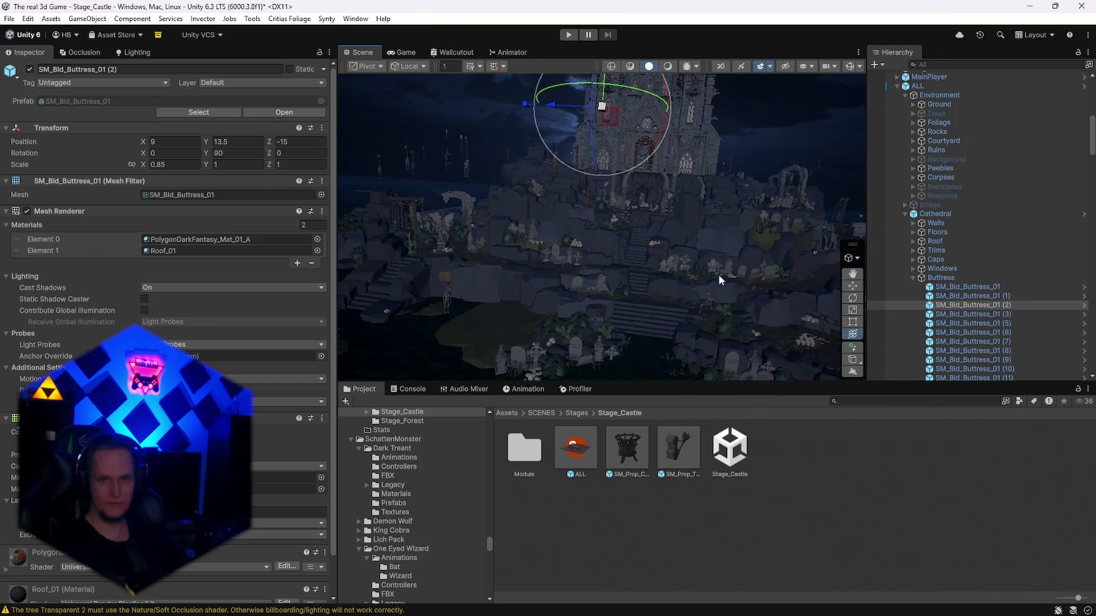
{"action": "left_click", "coordinate": [959, 314]}
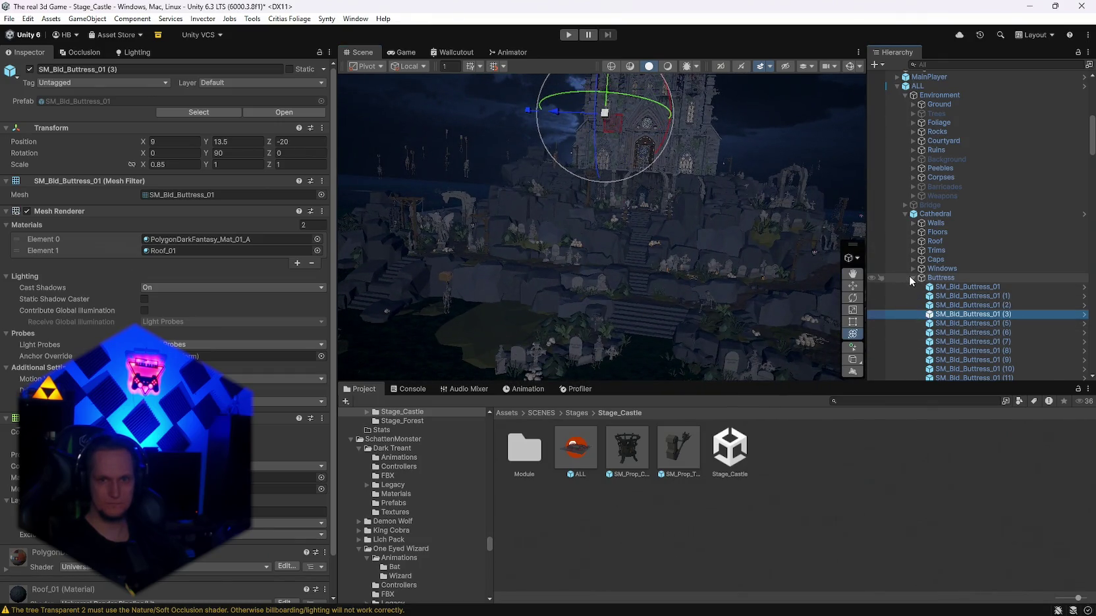
{"action": "left_click", "coordinate": [912, 278]}
{"action": "double_click", "coordinate": [938, 269]}
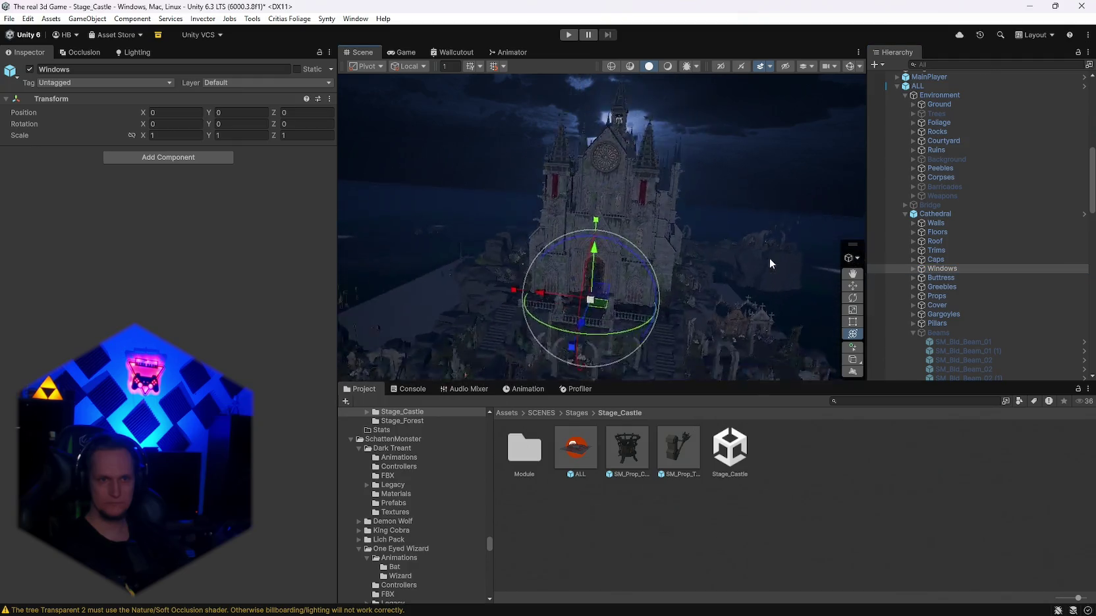
{"action": "left_click", "coordinate": [913, 268]}
{"action": "double_click", "coordinate": [975, 286]}
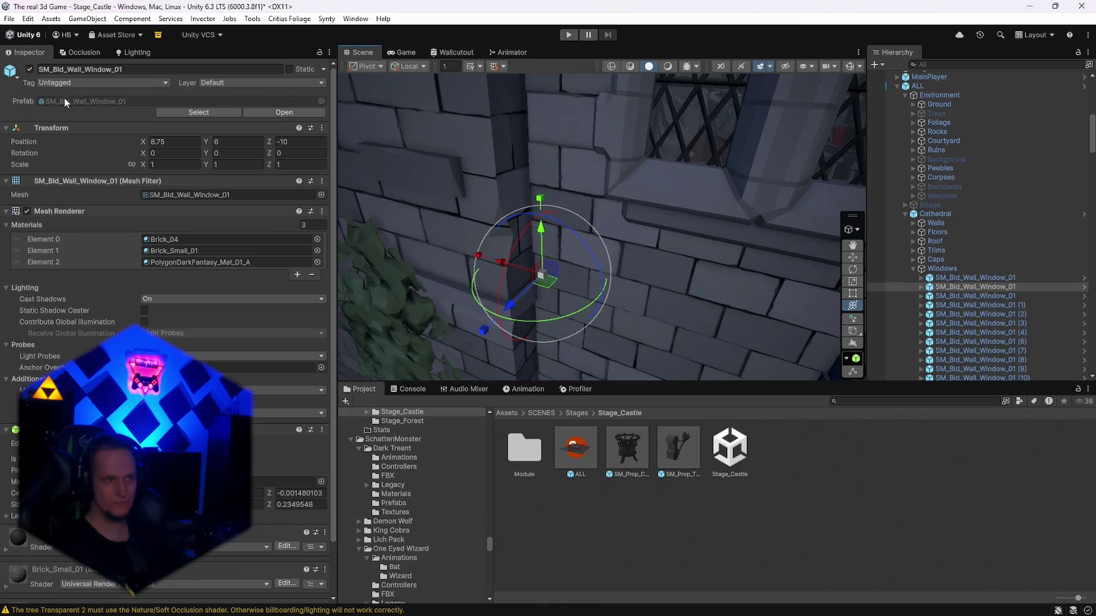
{"action": "mouse_move", "coordinate": [887, 270]}
{"action": "left_mouse_down"}
{"action": "mouse_move", "coordinate": [1001, 214]}
{"action": "mouse_move", "coordinate": [908, 256]}
{"action": "left_mouse_up"}
{"action": "left_click", "coordinate": [913, 251]}
{"action": "left_click", "coordinate": [876, 333]}
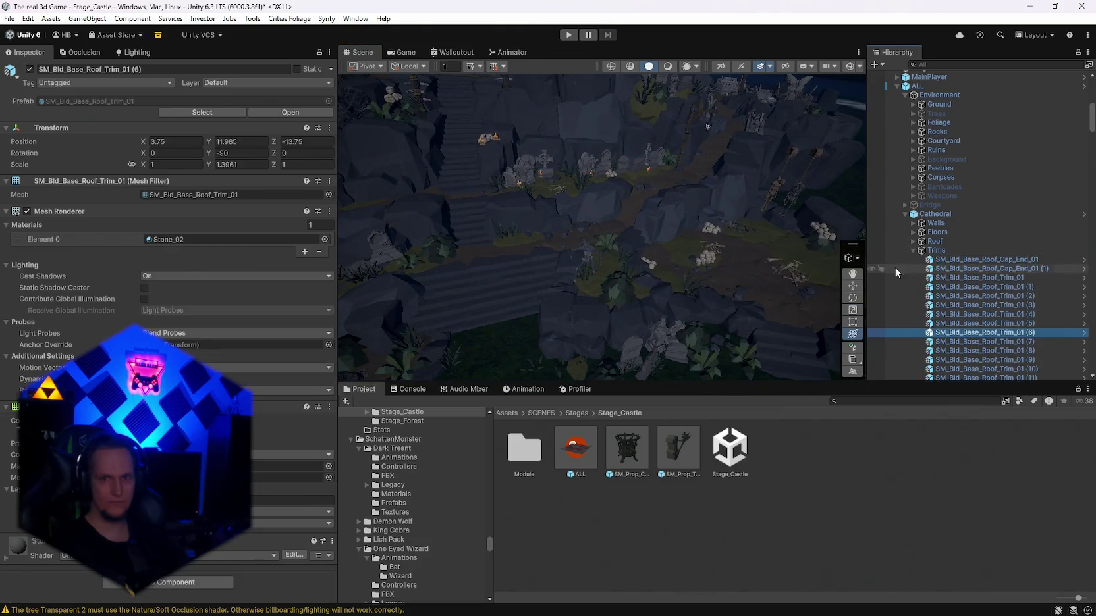
{"action": "key", "text": "f"}
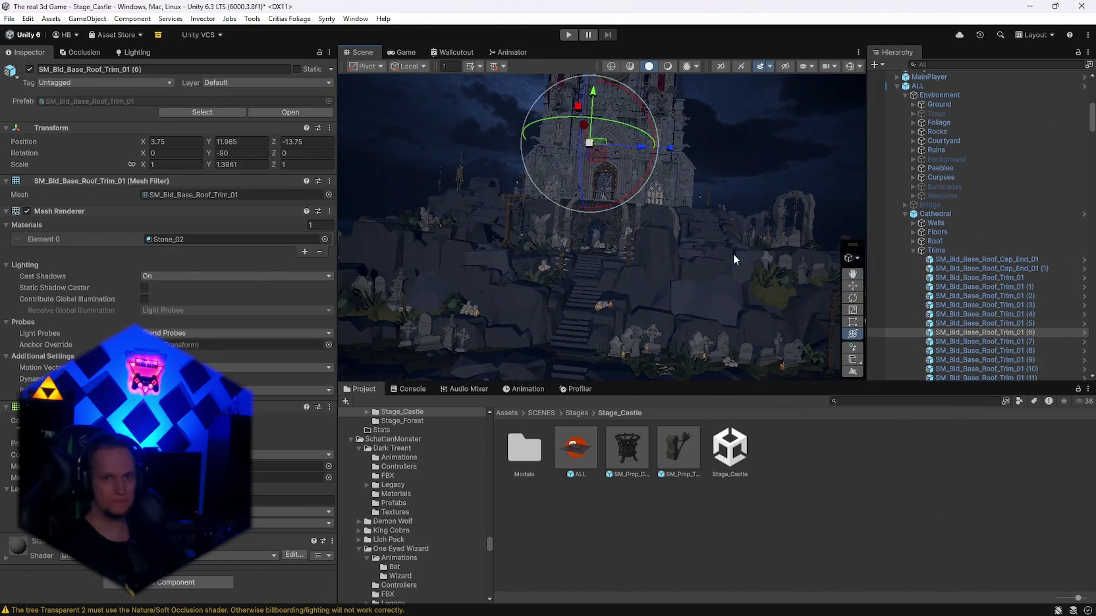
{"action": "left_click", "coordinate": [913, 251]}
{"action": "left_click", "coordinate": [913, 269]}
{"action": "scroll", "coordinate": [922, 283], "scroll_direction": "down", "scroll_amount": 2}
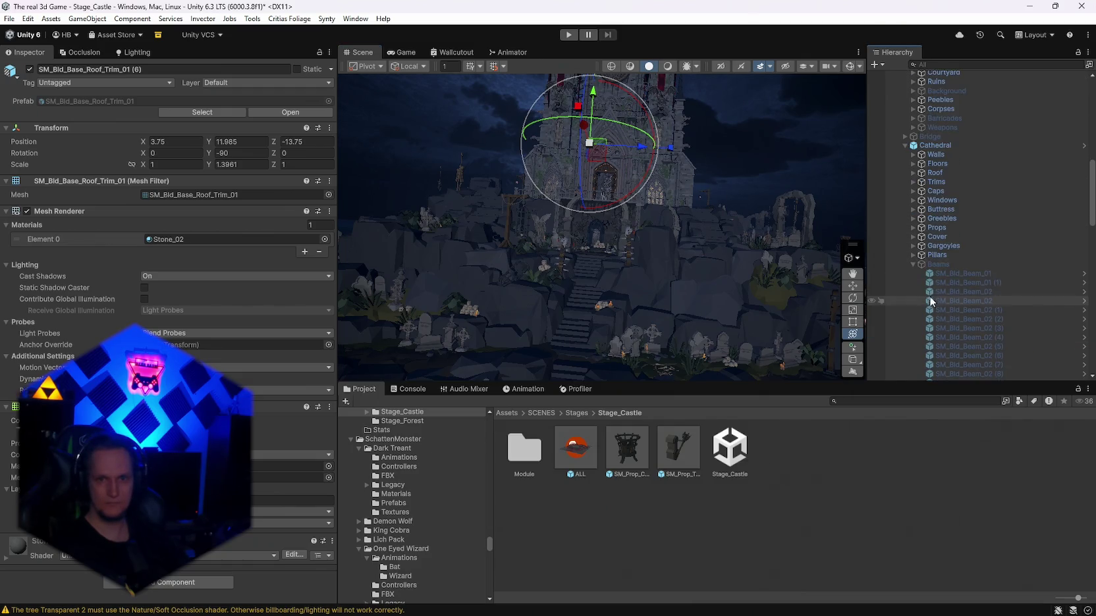
{"action": "left_click", "coordinate": [913, 211]}
{"action": "left_click", "coordinate": [913, 210]}
{"action": "left_click", "coordinate": [913, 218]}
{"action": "left_click", "coordinate": [912, 218]}
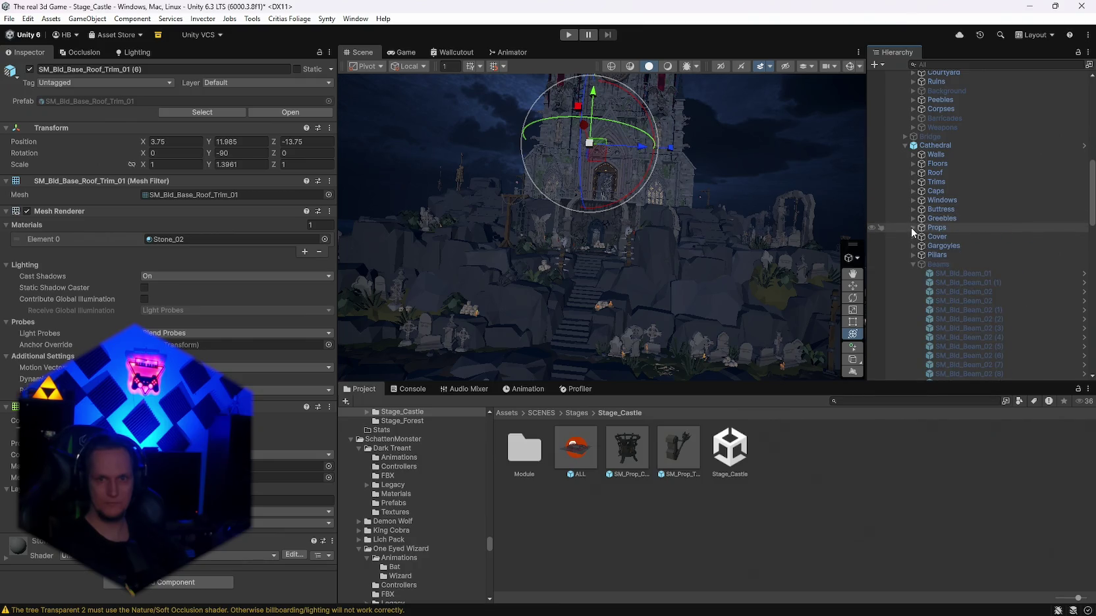
{"action": "left_click", "coordinate": [912, 228]}
{"action": "scroll", "coordinate": [952, 264], "scroll_direction": "down", "scroll_amount": 10}
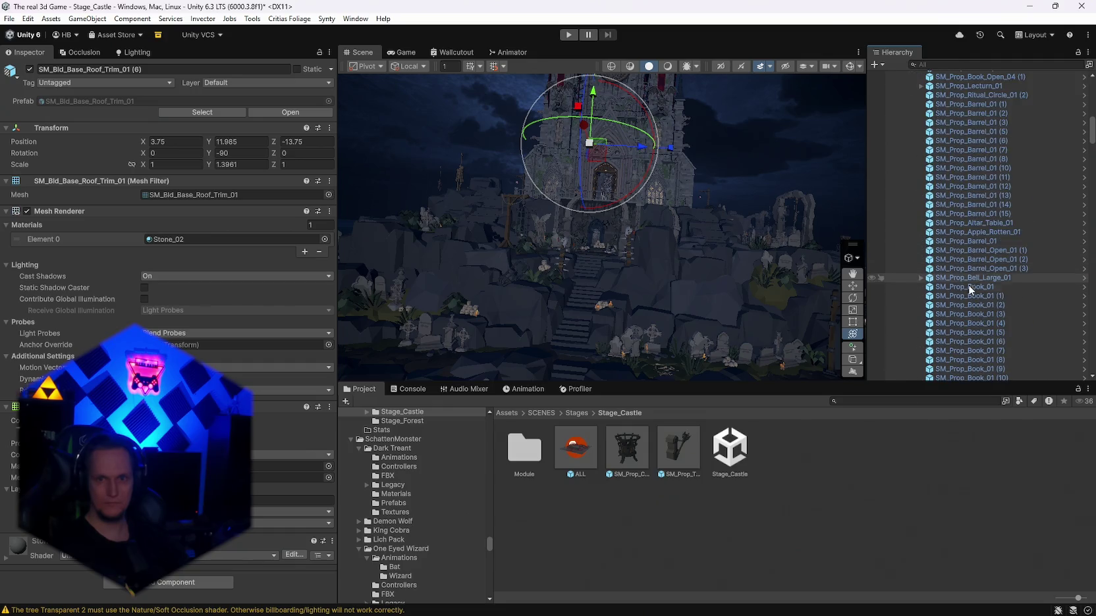
{"action": "scroll", "coordinate": [970, 276], "scroll_direction": "down", "scroll_amount": 15}
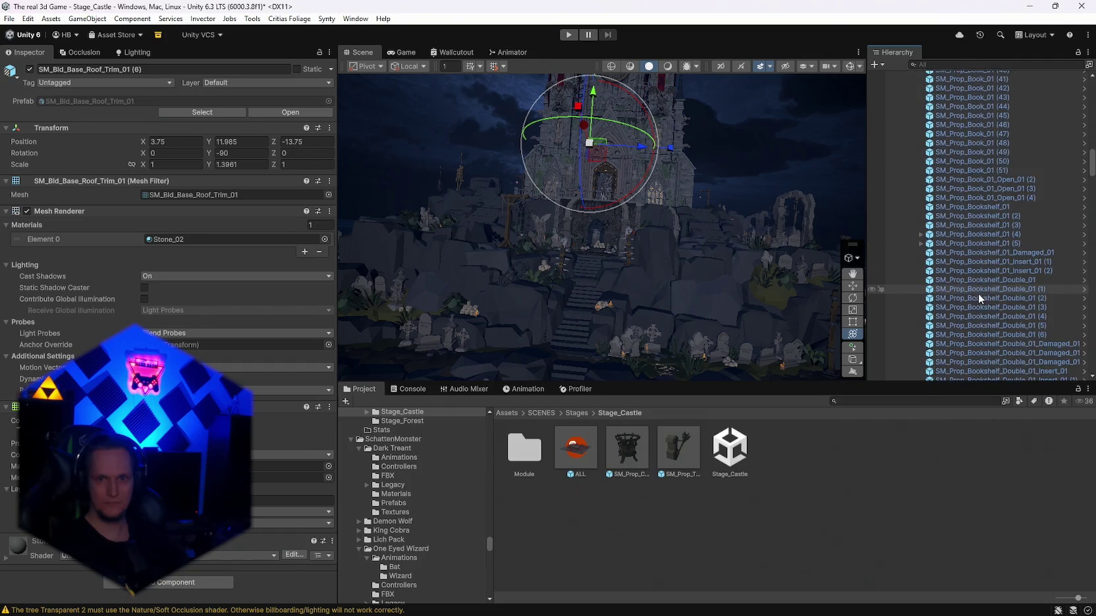
{"action": "double_click", "coordinate": [975, 298]}
{"action": "mouse_move", "coordinate": [725, 245]}
{"action": "left_mouse_down"}
{"action": "mouse_move", "coordinate": [507, 303]}
{"action": "mouse_move", "coordinate": [527, 297]}
{"action": "left_mouse_up"}
{"action": "scroll", "coordinate": [957, 316], "scroll_direction": "down", "scroll_amount": 7}
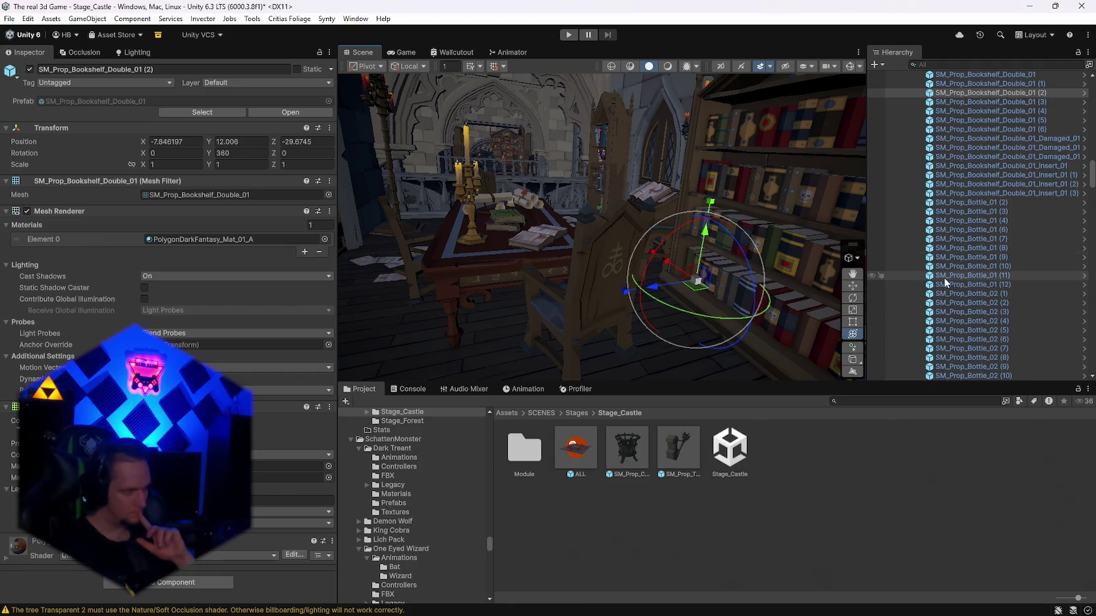
{"action": "scroll", "coordinate": [971, 314], "scroll_direction": "down", "scroll_amount": 9}
{"action": "left_click", "coordinate": [972, 334]}
{"action": "scroll", "coordinate": [976, 331], "scroll_direction": "down", "scroll_amount": 10}
{"action": "mouse_move", "coordinate": [461, 250]}
{"action": "left_mouse_down"}
{"action": "mouse_move", "coordinate": [383, 254]}
{"action": "mouse_move", "coordinate": [379, 296]}
{"action": "mouse_move", "coordinate": [520, 274]}
{"action": "mouse_move", "coordinate": [854, 264]}
{"action": "mouse_move", "coordinate": [746, 286]}
{"action": "mouse_move", "coordinate": [756, 287]}
{"action": "left_mouse_up"}
{"action": "left_click", "coordinate": [626, 268]}
{"action": "left_click_drag", "start_coordinate": [625, 269], "coordinate": [743, 259]}
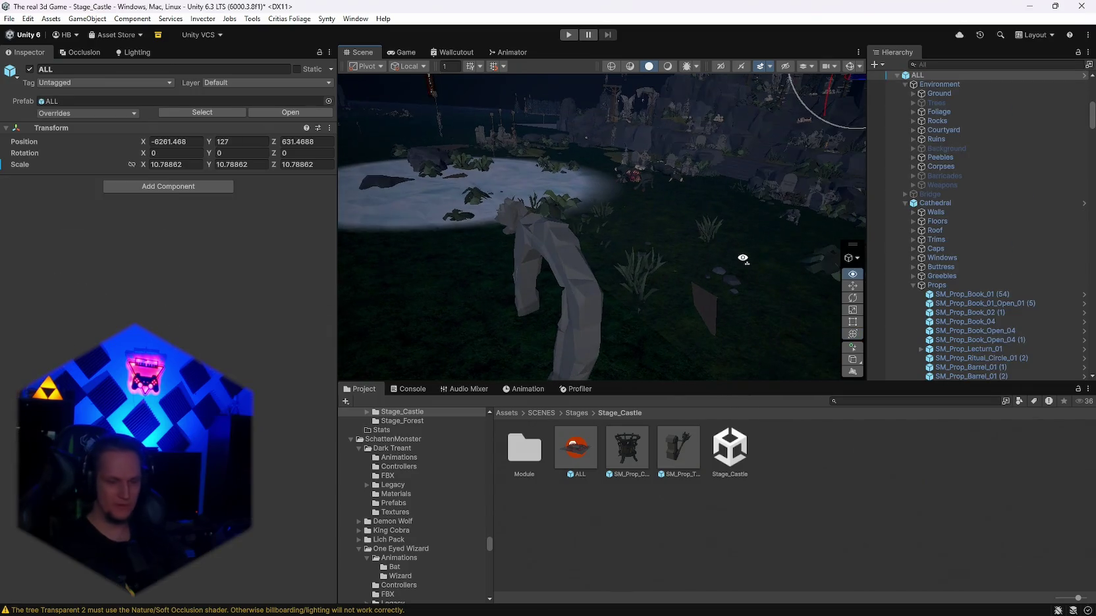
Step: Delete the white trunk and the small dirt patch SM_Env_Ground_Dirt_Small_01 (32)
{"action": "left_click_drag", "start_coordinate": [568, 276], "coordinate": [593, 301]}
{"action": "left_click", "coordinate": [578, 298]}
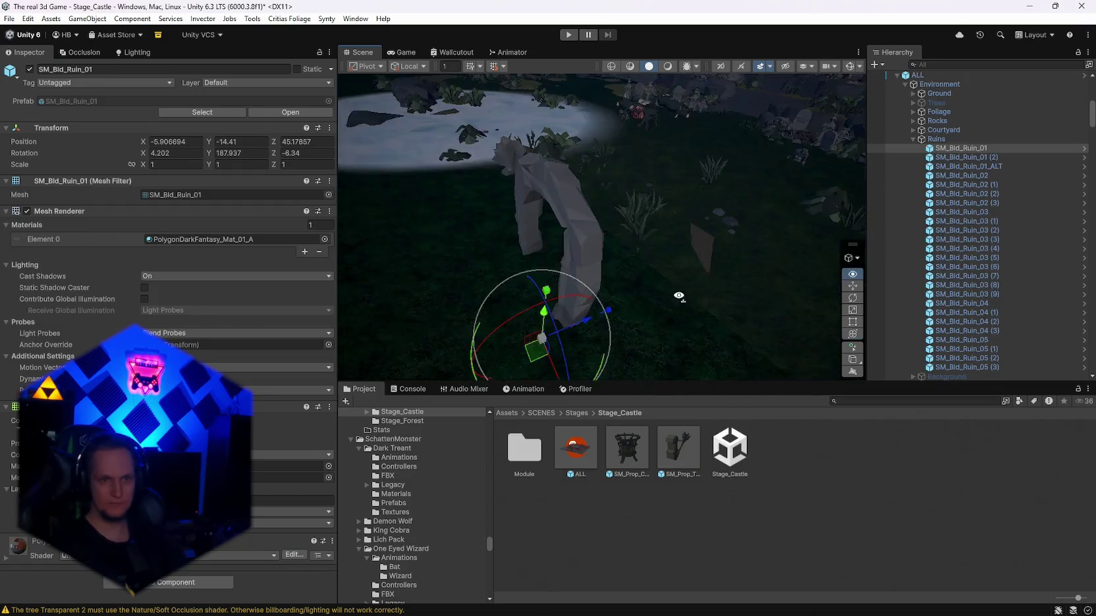
{"action": "key", "text": "Delete"}
{"action": "left_click_drag", "start_coordinate": [685, 288], "coordinate": [683, 230]}
{"action": "left_click", "coordinate": [683, 230]}
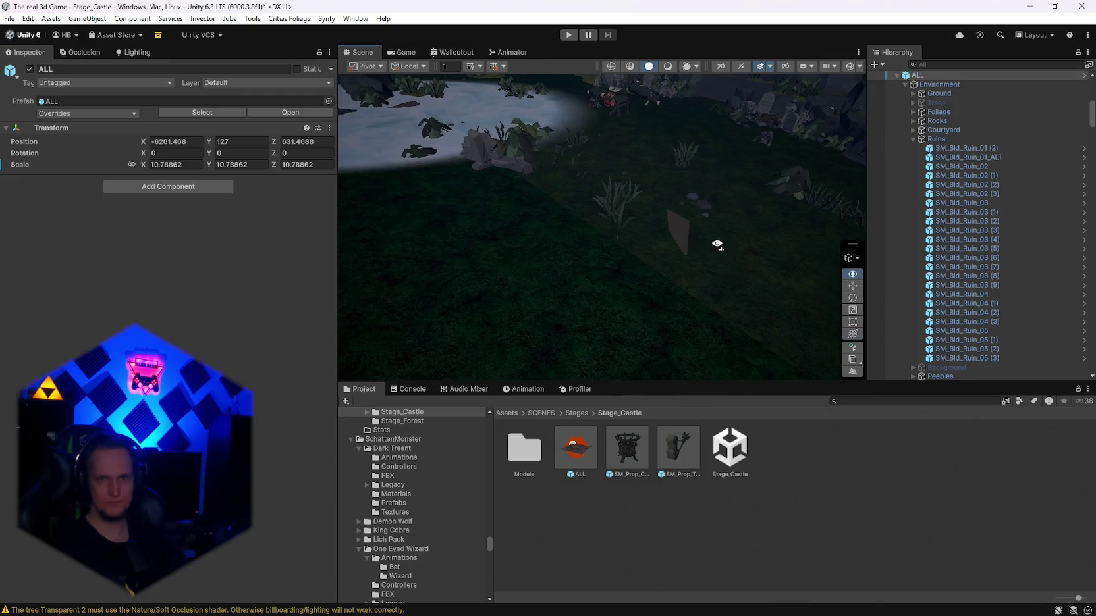
{"action": "left_click", "coordinate": [693, 237]}
{"action": "key", "text": "Delete"}
Step: Delete the rock beside the pond, the lower rock, the dark rock and the fern plant
{"action": "mouse_move", "coordinate": [713, 263]}
{"action": "left_mouse_down"}
{"action": "mouse_move", "coordinate": [673, 215]}
{"action": "mouse_move", "coordinate": [643, 213]}
{"action": "mouse_move", "coordinate": [590, 263]}
{"action": "mouse_move", "coordinate": [751, 91]}
{"action": "mouse_move", "coordinate": [790, 154]}
{"action": "mouse_move", "coordinate": [770, 139]}
{"action": "mouse_move", "coordinate": [710, 210]}
{"action": "mouse_move", "coordinate": [636, 219]}
{"action": "left_mouse_up"}
{"action": "left_click", "coordinate": [635, 218]}
{"action": "left_click", "coordinate": [636, 222]}
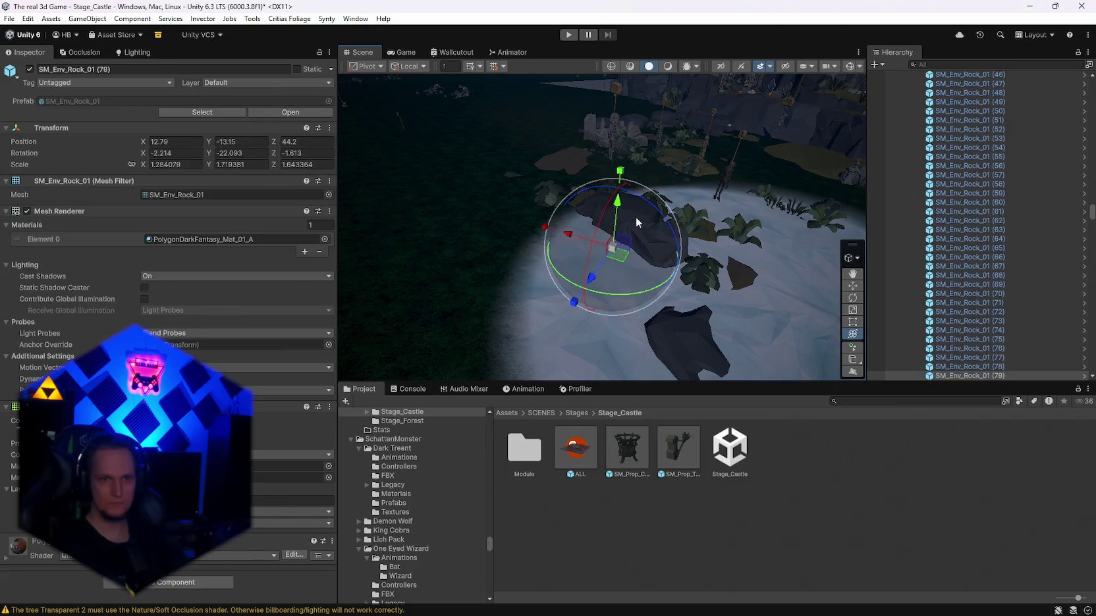
{"action": "key", "text": "Delete"}
{"action": "left_click", "coordinate": [691, 342]}
{"action": "left_click", "coordinate": [692, 342]}
{"action": "key", "text": "Delete"}
{"action": "left_click", "coordinate": [654, 259]}
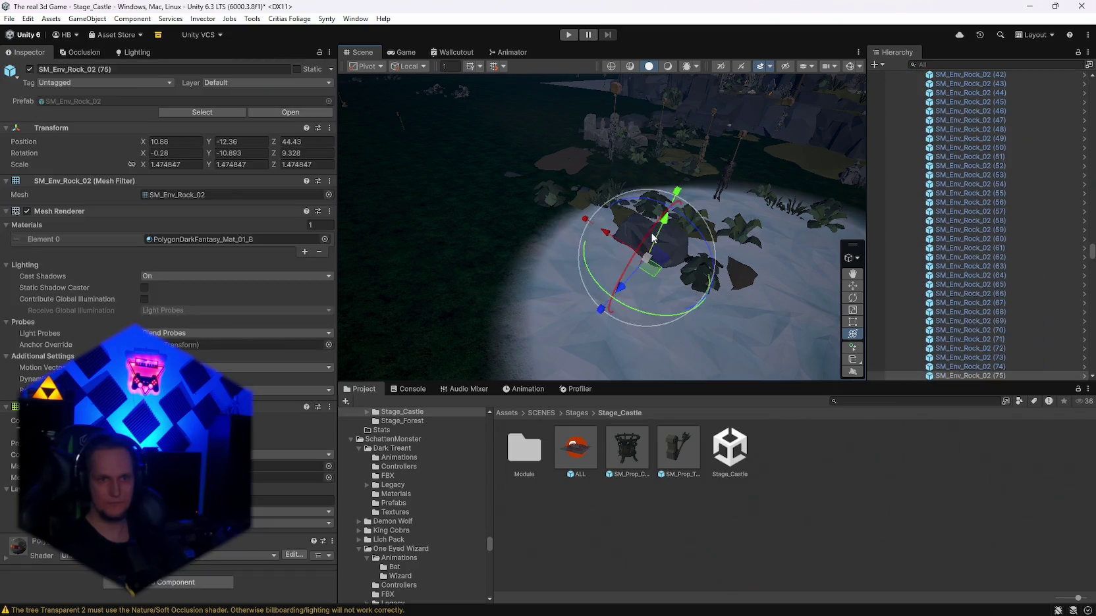
{"action": "key", "text": "Delete"}
{"action": "left_click", "coordinate": [551, 195]}
{"action": "key", "text": "Delete"}
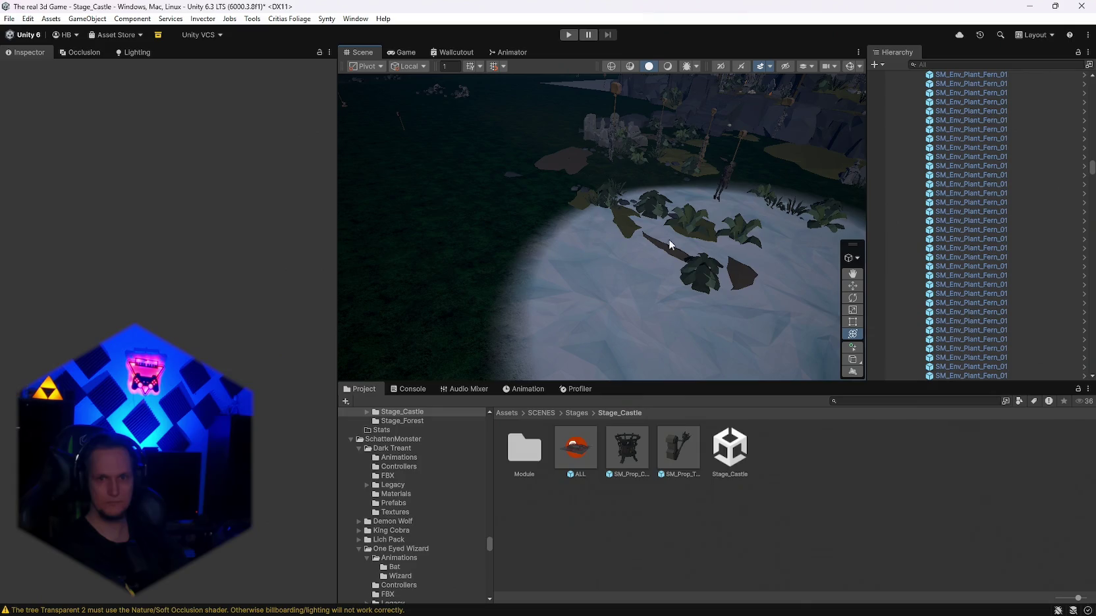
Step: Hide the Foliage group to compare, then delete it from the Hierarchy
{"action": "scroll", "coordinate": [969, 279], "scroll_direction": "up", "scroll_amount": 10}
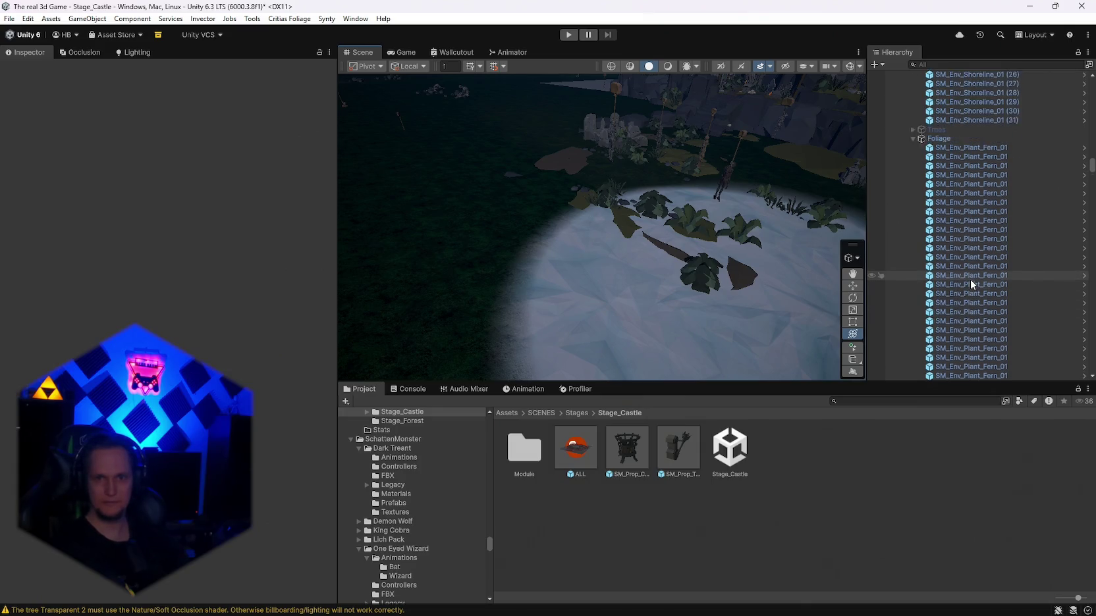
{"action": "left_click", "coordinate": [942, 173]}
{"action": "left_click", "coordinate": [30, 68]}
{"action": "left_click", "coordinate": [30, 68]}
{"action": "left_click", "coordinate": [30, 69]}
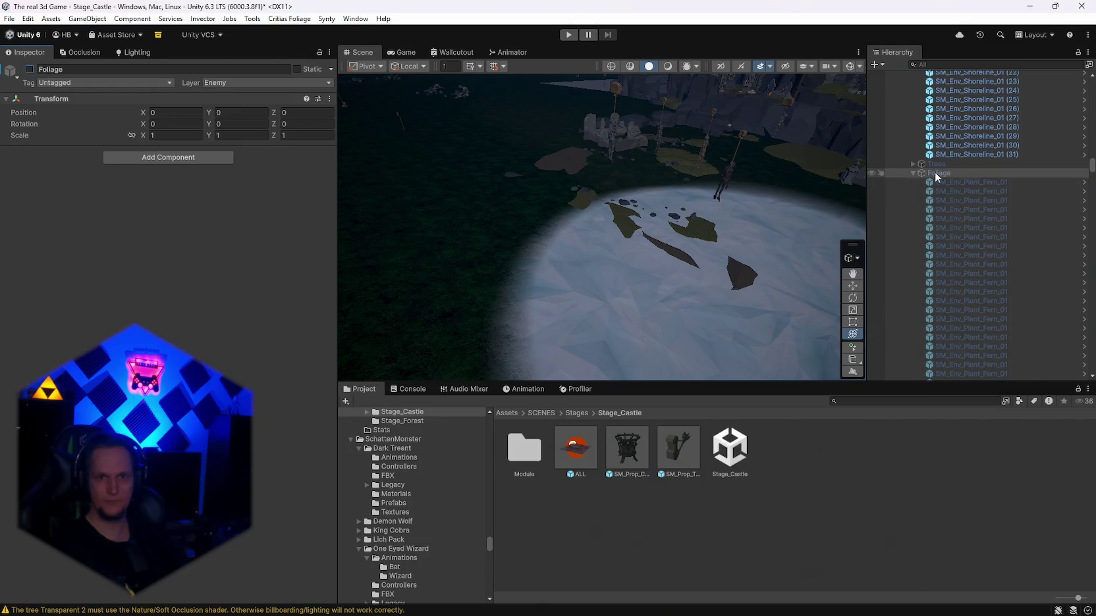
{"action": "key", "text": "Delete"}
Step: Delete the brown dirt patch, the stone ruin wall and the stone pillar
{"action": "mouse_move", "coordinate": [807, 233]}
{"action": "left_mouse_down"}
{"action": "mouse_move", "coordinate": [790, 226]}
{"action": "mouse_move", "coordinate": [793, 280]}
{"action": "mouse_move", "coordinate": [624, 345]}
{"action": "left_mouse_up"}
{"action": "left_click", "coordinate": [620, 329]}
{"action": "left_click", "coordinate": [620, 330]}
{"action": "key", "text": "Delete"}
{"action": "left_click", "coordinate": [610, 211]}
{"action": "key", "text": "Delete"}
{"action": "left_click", "coordinate": [700, 207]}
{"action": "key", "text": "Delete"}
Step: Delete both hanging skeletons and the gallows cage above them
{"action": "mouse_move", "coordinate": [697, 212]}
{"action": "left_mouse_down"}
{"action": "mouse_move", "coordinate": [776, 209]}
{"action": "mouse_move", "coordinate": [775, 249]}
{"action": "mouse_move", "coordinate": [651, 252]}
{"action": "left_mouse_up"}
{"action": "left_click", "coordinate": [747, 211]}
{"action": "key", "text": "Delete"}
{"action": "left_click", "coordinate": [650, 251]}
{"action": "key", "text": "Delete"}
{"action": "left_click", "coordinate": [668, 170]}
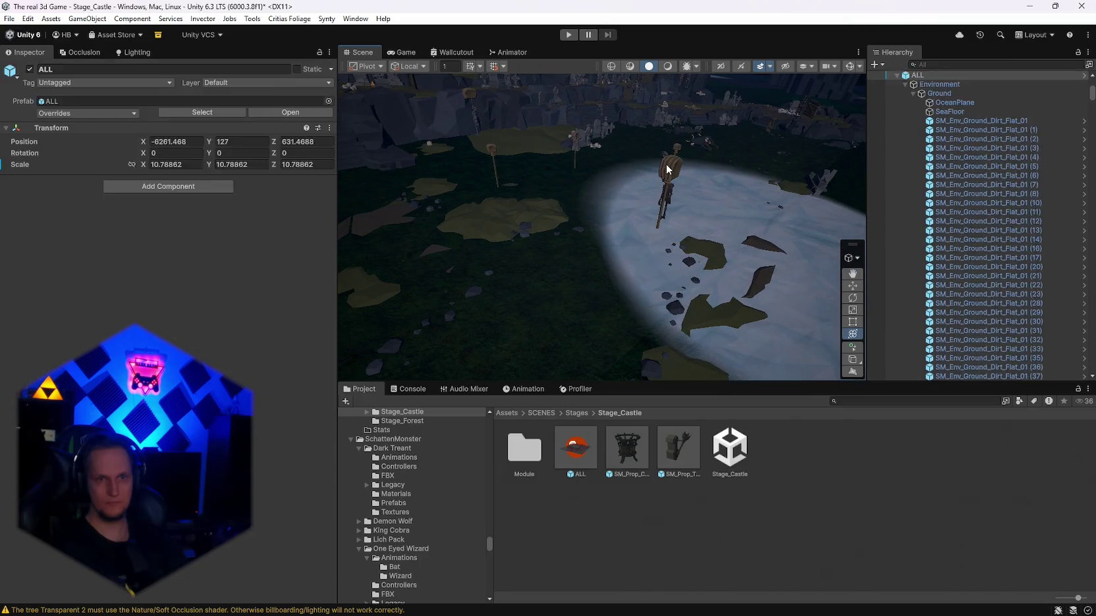
{"action": "key", "text": "Delete"}
Step: Delete the hanging body, the noose and leftover pole-top objects, then maximize the Scene view
{"action": "left_click", "coordinate": [670, 200]}
{"action": "key", "text": "Delete"}
{"action": "left_click", "coordinate": [677, 151]}
{"action": "key", "text": "Delete"}
{"action": "left_click", "coordinate": [673, 156]}
{"action": "key", "text": "Delete"}
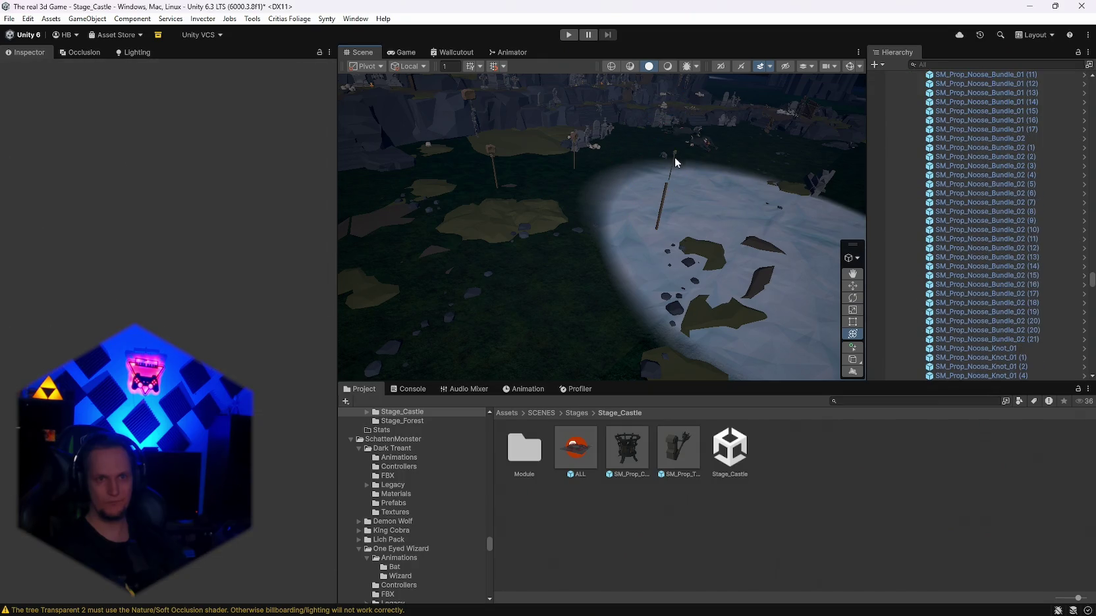
{"action": "left_click", "coordinate": [688, 182]}
{"action": "key", "text": "Delete"}
{"action": "mouse_move", "coordinate": [741, 171]}
{"action": "left_mouse_down"}
{"action": "mouse_move", "coordinate": [631, 147]}
{"action": "mouse_move", "coordinate": [689, 156]}
{"action": "mouse_move", "coordinate": [877, 120]}
{"action": "mouse_move", "coordinate": [1031, 113]}
{"action": "mouse_move", "coordinate": [17, 117]}
{"action": "mouse_move", "coordinate": [1, 197]}
{"action": "left_mouse_up"}
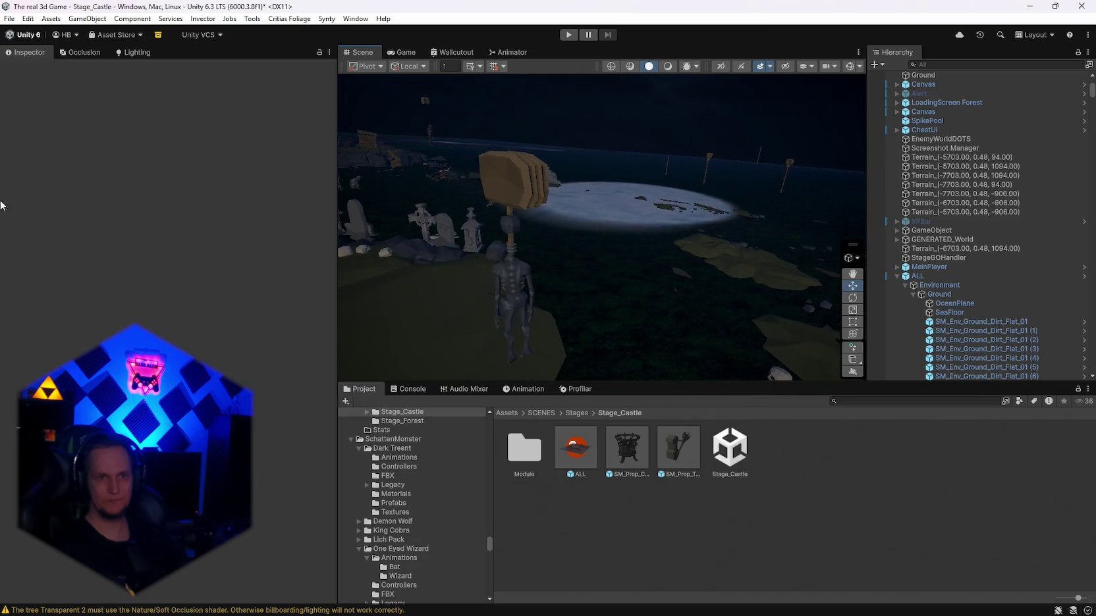
{"action": "double_click", "coordinate": [359, 52]}
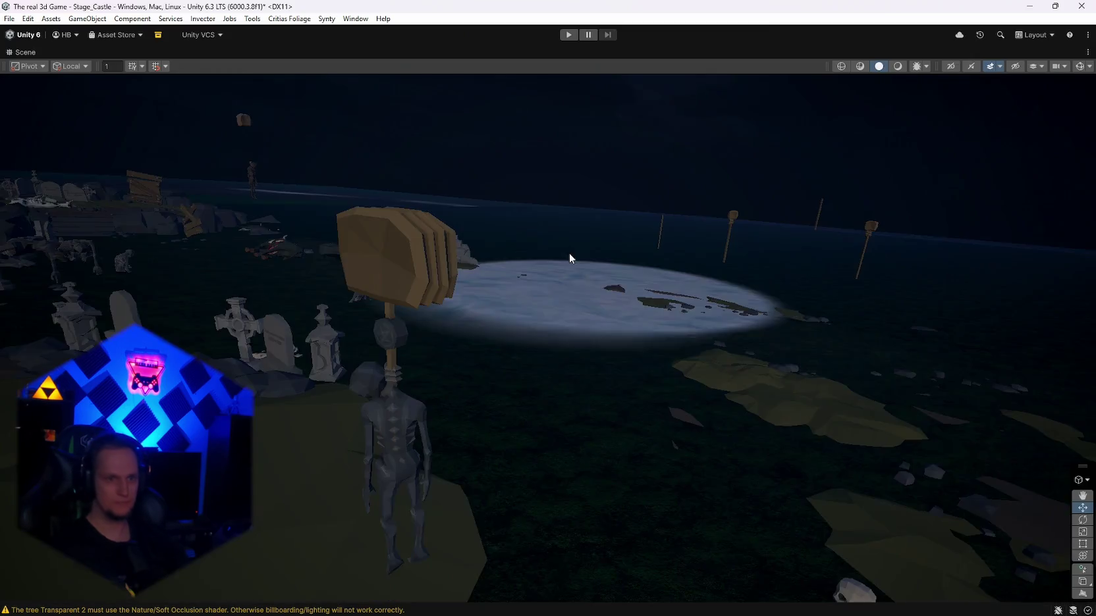
Step: Delete the wooden sign, skeleton, wooden pole, lantern, tombstone and Celtic cross
{"action": "left_click", "coordinate": [494, 288]}
{"action": "key", "text": "Delete"}
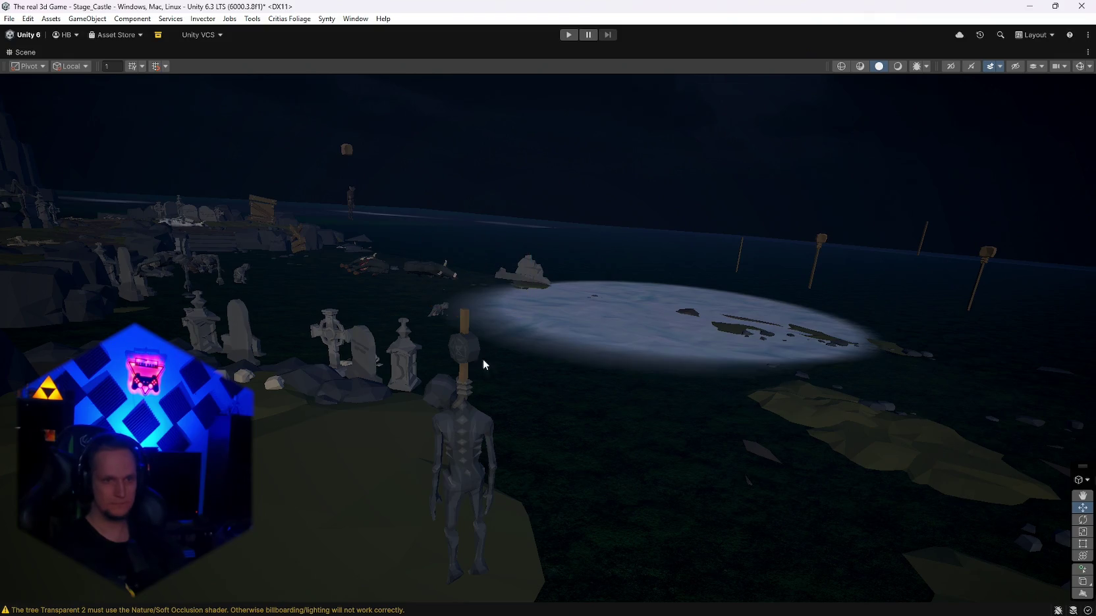
{"action": "left_click", "coordinate": [465, 428]}
{"action": "key", "text": "Delete"}
{"action": "left_click", "coordinate": [463, 338]}
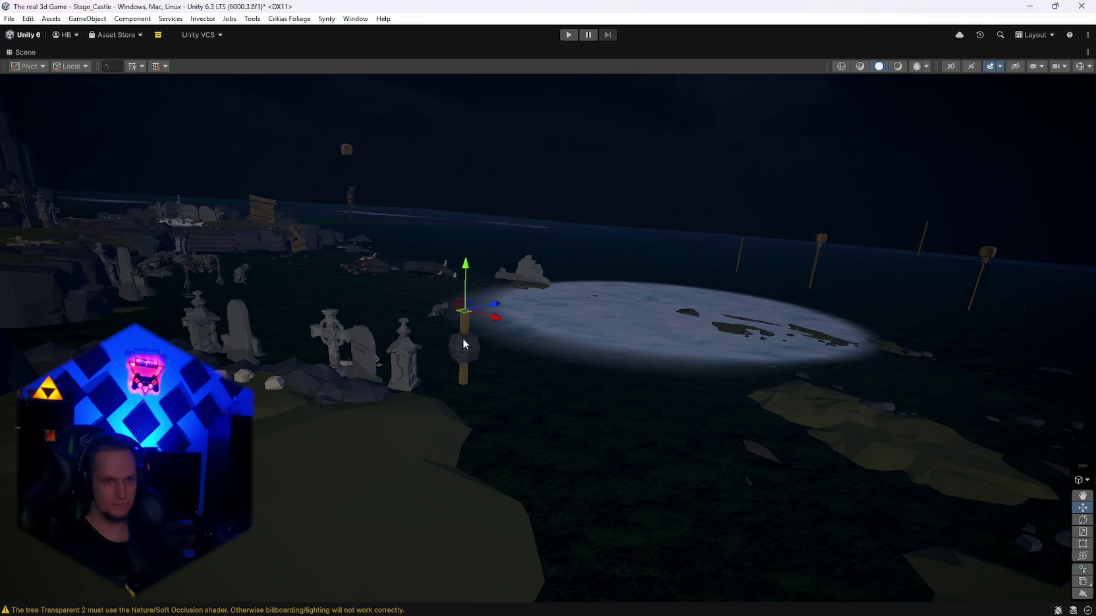
{"action": "key", "text": "Delete"}
{"action": "left_click", "coordinate": [403, 359]}
{"action": "key", "text": "Delete"}
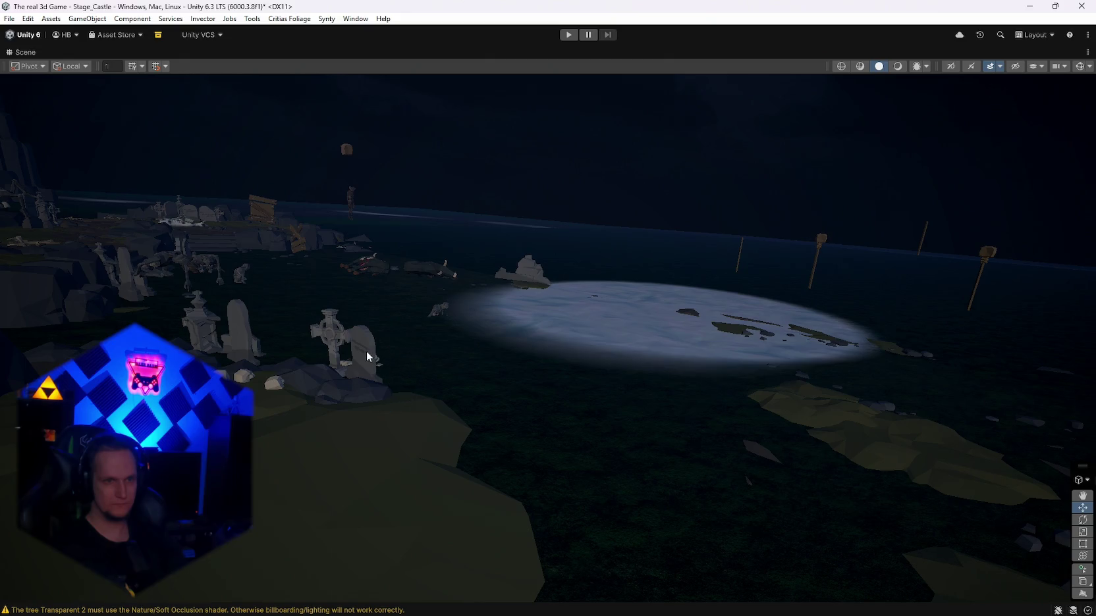
{"action": "left_click", "coordinate": [366, 351]}
{"action": "key", "text": "Delete"}
{"action": "left_click", "coordinate": [331, 372]}
{"action": "key", "text": "Delete"}
Step: Delete the four olive ground patches lying toward the cliffs
{"action": "mouse_move", "coordinate": [573, 376]}
{"action": "left_mouse_down"}
{"action": "mouse_move", "coordinate": [567, 416]}
{"action": "mouse_move", "coordinate": [584, 343]}
{"action": "left_mouse_up"}
{"action": "left_click", "coordinate": [571, 297]}
{"action": "key", "text": "Delete"}
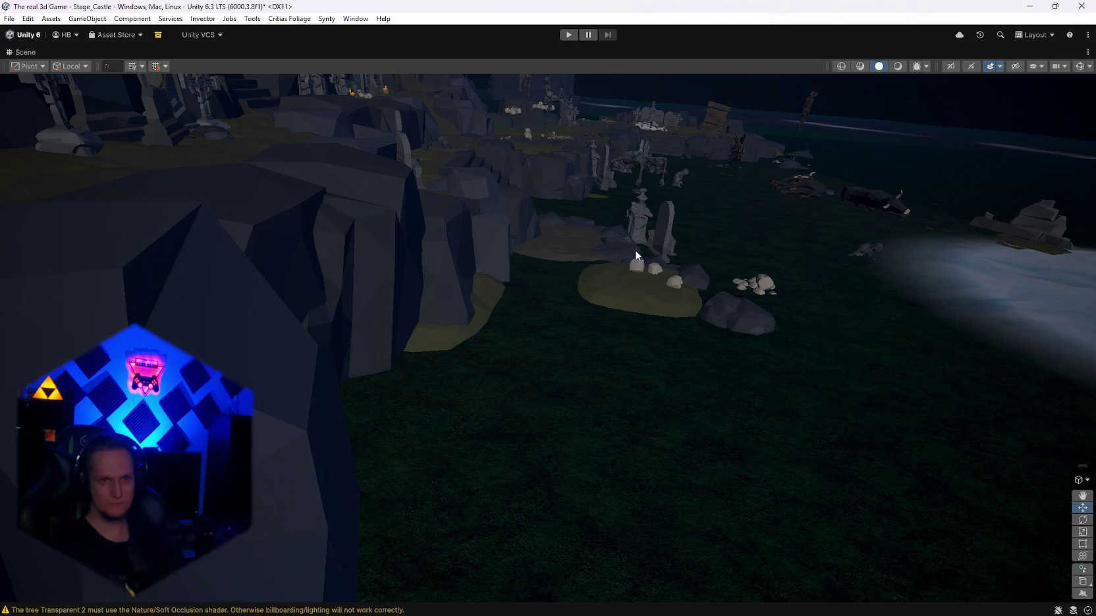
{"action": "key", "text": "Delete"}
{"action": "left_click", "coordinate": [630, 285]}
{"action": "key", "text": "Delete"}
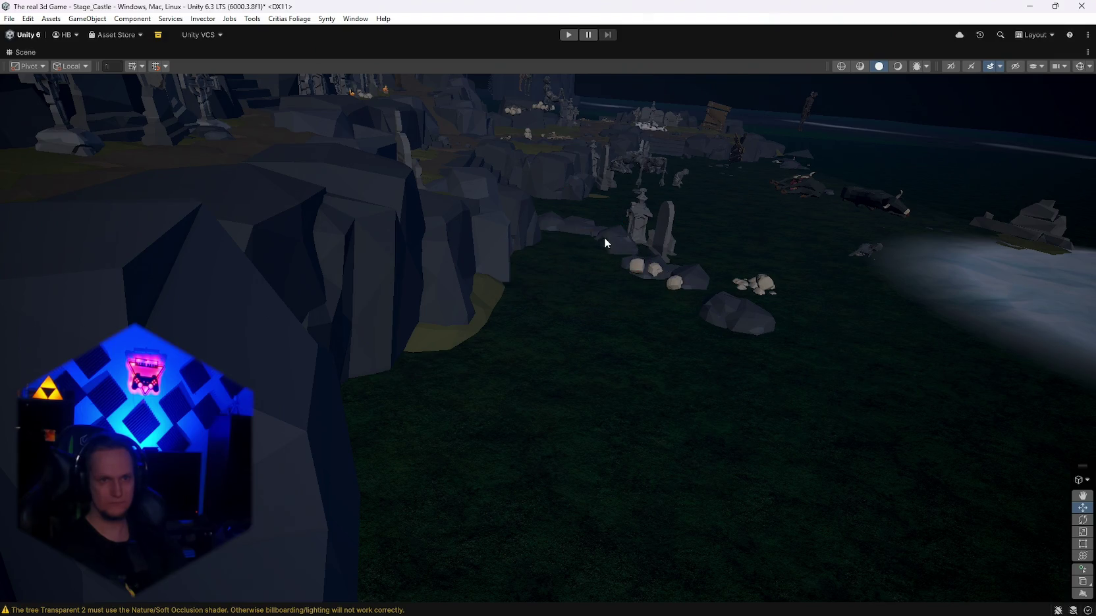
{"action": "mouse_move", "coordinate": [632, 236]}
{"action": "left_mouse_down"}
{"action": "mouse_move", "coordinate": [687, 269]}
{"action": "mouse_move", "coordinate": [665, 261]}
{"action": "mouse_move", "coordinate": [540, 279]}
{"action": "mouse_move", "coordinate": [497, 304]}
{"action": "left_mouse_up"}
{"action": "left_click", "coordinate": [496, 304]}
{"action": "key", "text": "Delete"}
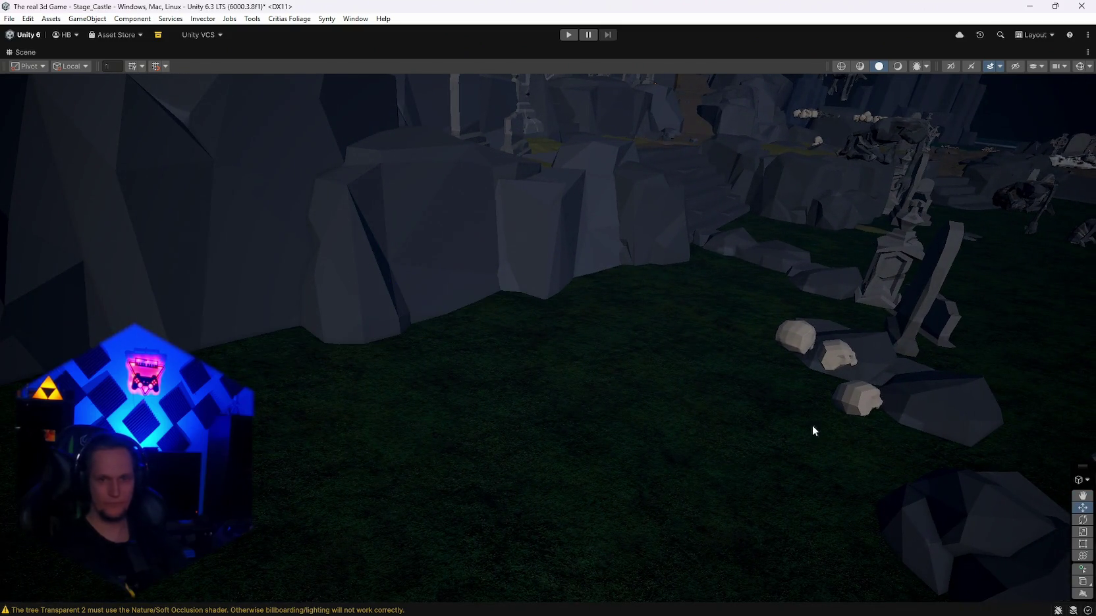
Step: Remove the dark rock, the large rock and the skulls and rock beside it
{"action": "left_click", "coordinate": [965, 516]}
{"action": "key", "text": "Delete"}
{"action": "left_click", "coordinate": [909, 402]}
{"action": "key", "text": "Delete"}
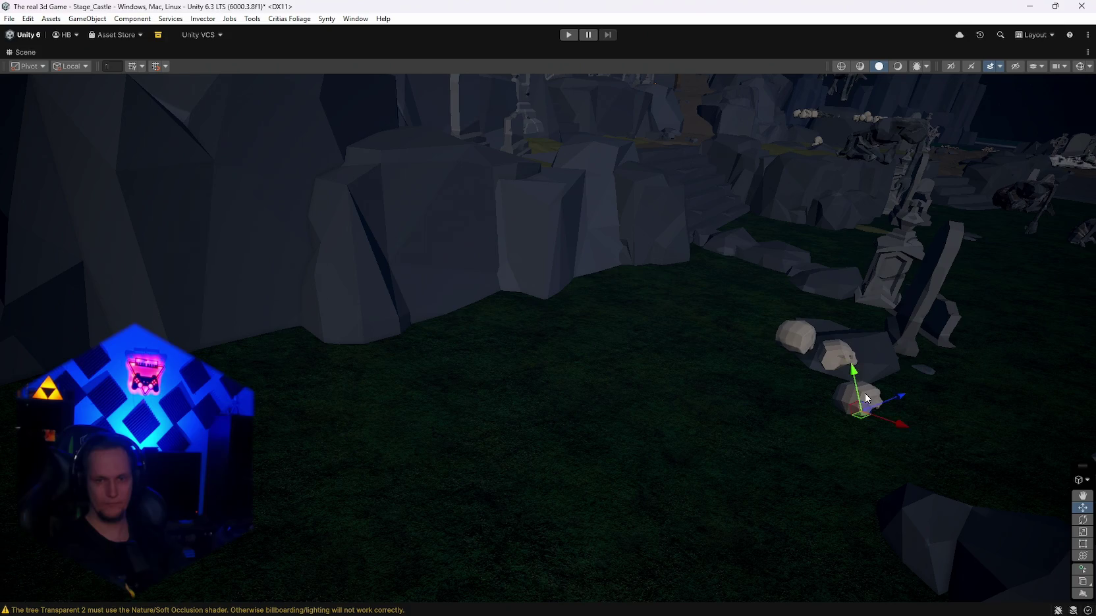
{"action": "left_click", "coordinate": [872, 357]}
{"action": "key", "text": "Delete"}
{"action": "left_click", "coordinate": [836, 358]}
{"action": "key", "text": "Delete"}
{"action": "left_click", "coordinate": [807, 344]}
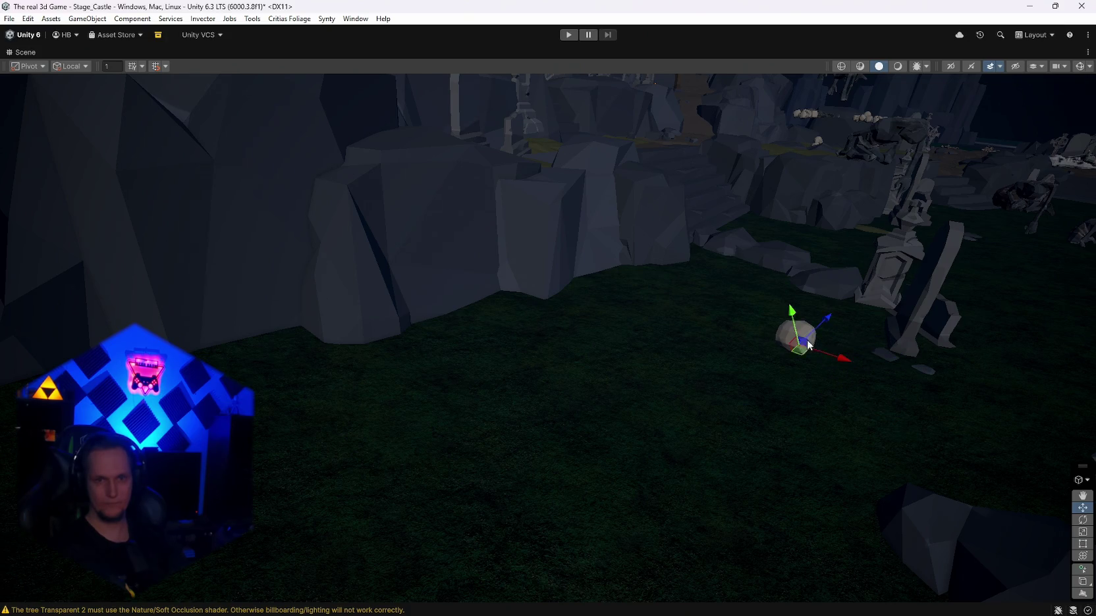
Step: Delete the large stray rock and the stray skull pile on the grass
{"action": "left_click_drag", "start_coordinate": [891, 322], "coordinate": [915, 317]}
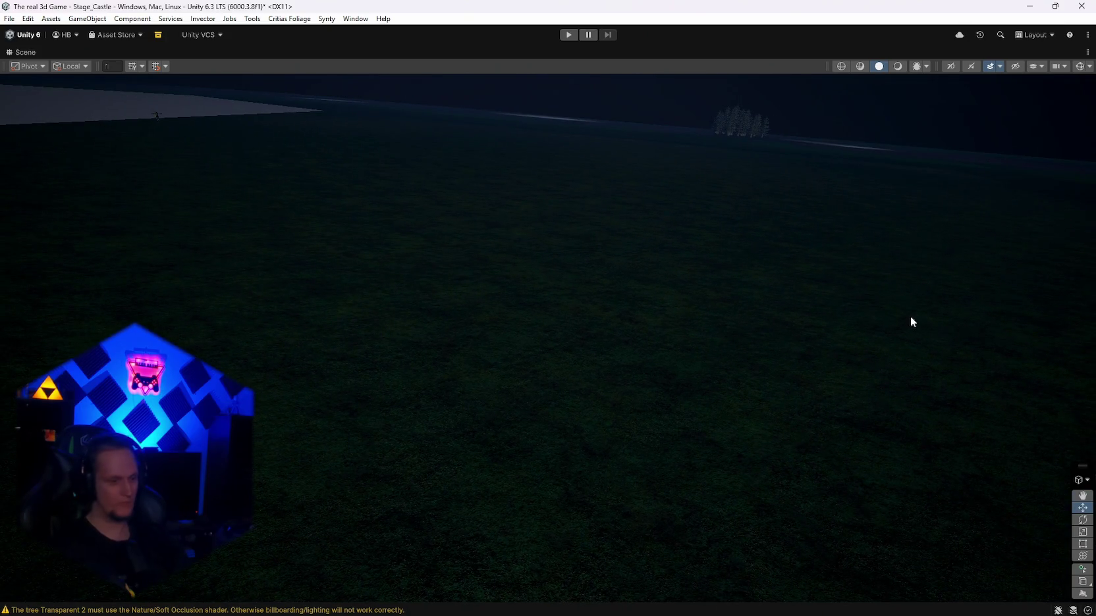
{"action": "mouse_move", "coordinate": [783, 340]}
{"action": "left_mouse_down"}
{"action": "mouse_move", "coordinate": [731, 294]}
{"action": "mouse_move", "coordinate": [878, 310]}
{"action": "mouse_move", "coordinate": [848, 376]}
{"action": "left_mouse_up"}
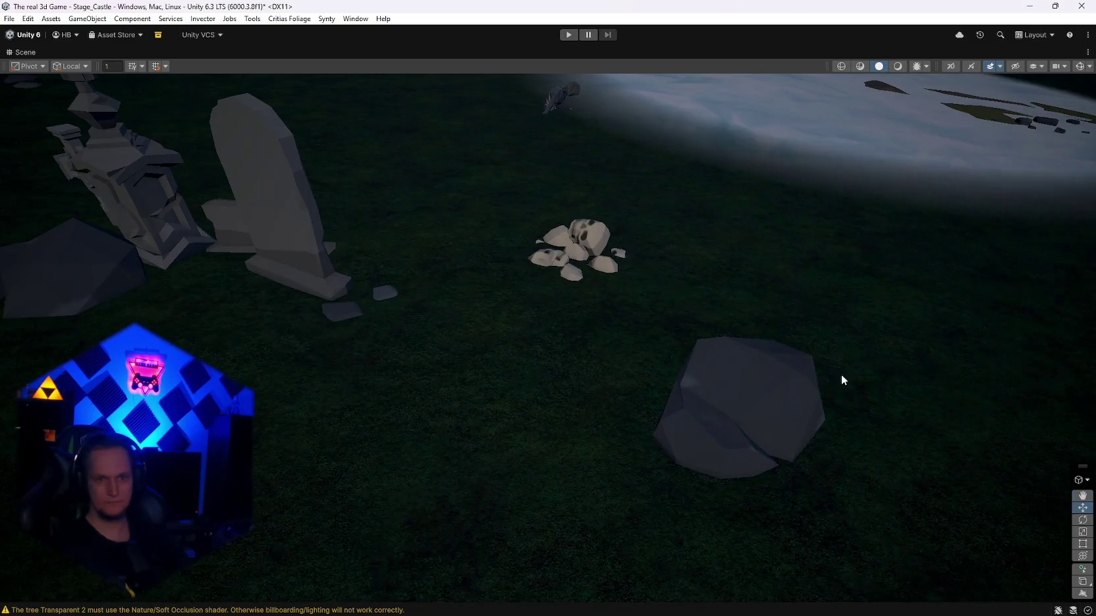
{"action": "right_click", "coordinate": [705, 334]}
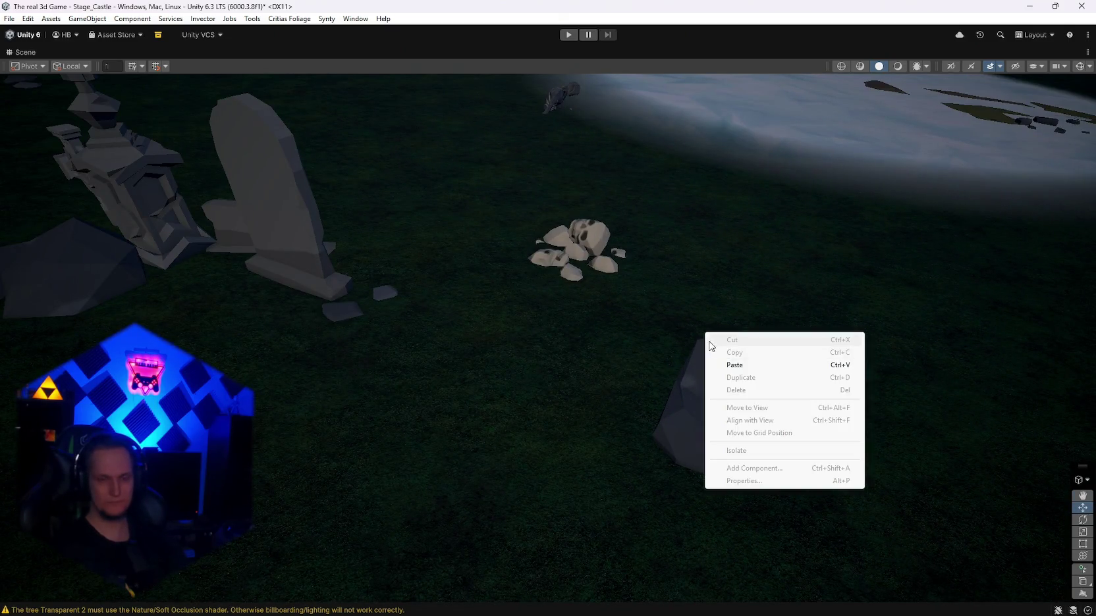
{"action": "mouse_move", "coordinate": [795, 282]}
{"action": "left_mouse_down"}
{"action": "mouse_move", "coordinate": [777, 336]}
{"action": "mouse_move", "coordinate": [737, 288]}
{"action": "mouse_move", "coordinate": [776, 361]}
{"action": "mouse_move", "coordinate": [754, 421]}
{"action": "left_mouse_up"}
{"action": "left_click", "coordinate": [690, 358]}
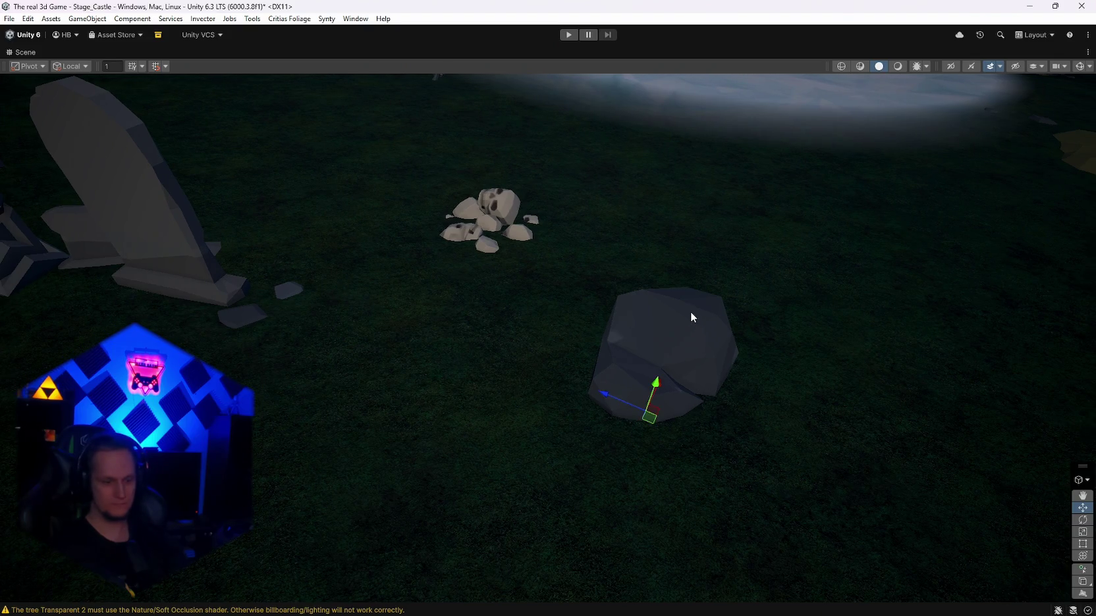
{"action": "key", "text": "Delete"}
{"action": "left_click_drag", "start_coordinate": [700, 318], "coordinate": [732, 323]}
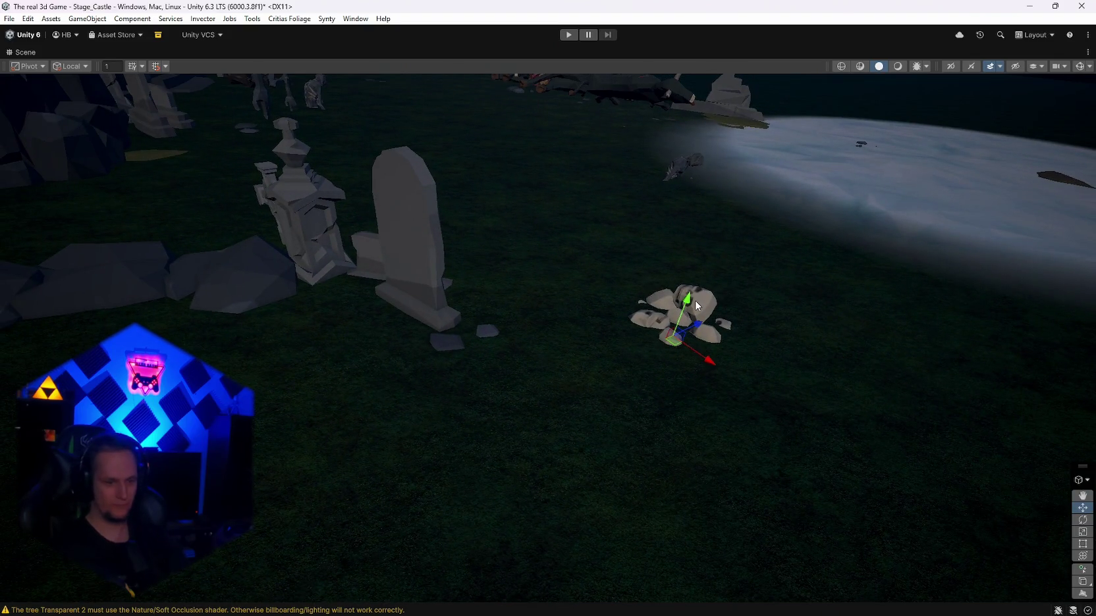
{"action": "key", "text": "Delete"}
Step: Delete the stray tombstones, a leftover base piece and the two flat stones on the grass
{"action": "left_click", "coordinate": [419, 227]}
{"action": "key", "text": "Delete"}
{"action": "left_click", "coordinate": [385, 246]}
{"action": "key", "text": "Delete"}
{"action": "left_click", "coordinate": [325, 235]}
{"action": "key", "text": "Delete"}
{"action": "left_click", "coordinate": [444, 340]}
{"action": "key", "text": "Delete"}
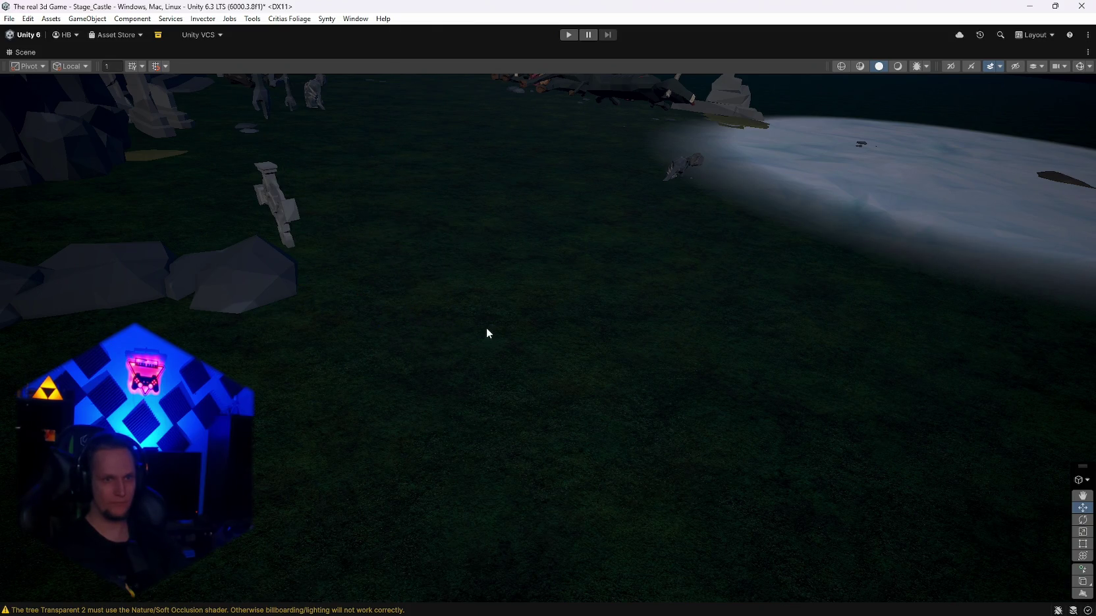
{"action": "scroll", "coordinate": [487, 333], "scroll_direction": "down", "scroll_amount": 5}
{"action": "left_click", "coordinate": [416, 244]}
{"action": "key", "text": "Delete"}
{"action": "mouse_move", "coordinate": [534, 297]}
{"action": "left_mouse_down"}
{"action": "mouse_move", "coordinate": [496, 281]}
{"action": "mouse_move", "coordinate": [193, 268]}
{"action": "mouse_move", "coordinate": [413, 291]}
{"action": "left_mouse_up"}
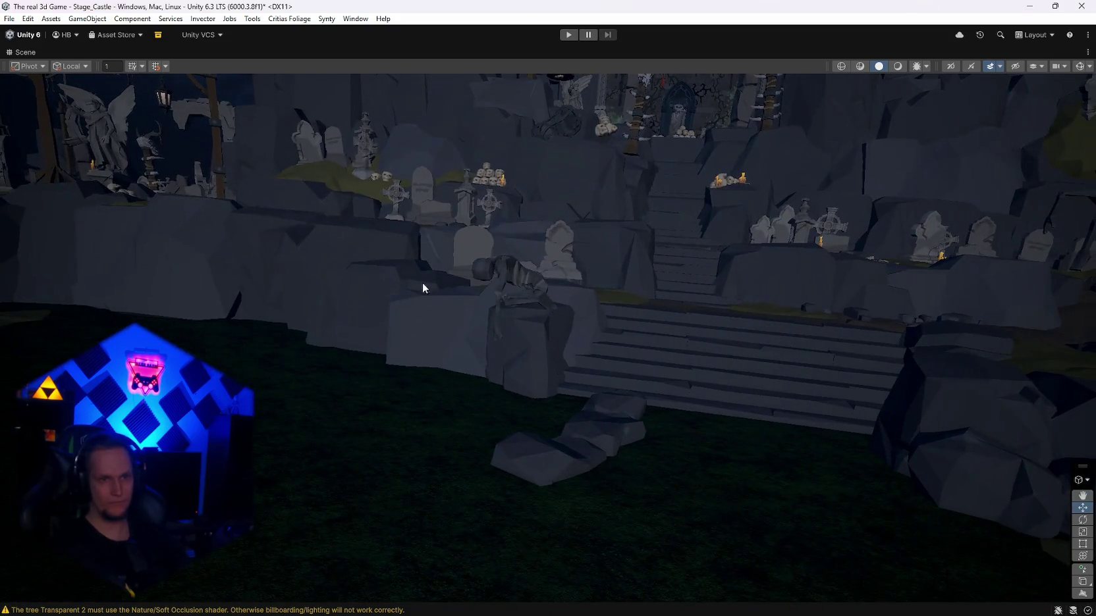
Step: Delete the slab tombstone, the stone cross grave with its base, and the neighbouring tombstone
{"action": "left_click_drag", "start_coordinate": [503, 274], "coordinate": [585, 313]}
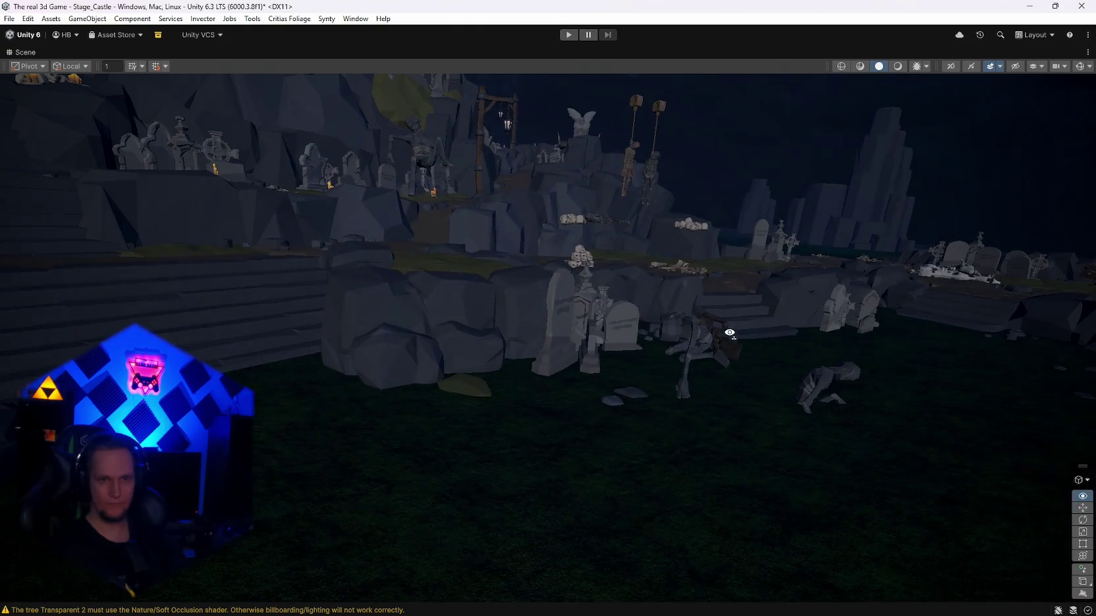
{"action": "left_click", "coordinate": [565, 316]}
{"action": "key", "text": "Delete"}
{"action": "left_click", "coordinate": [586, 318]}
{"action": "key", "text": "Delete"}
{"action": "left_click", "coordinate": [591, 341]}
{"action": "key", "text": "Delete"}
{"action": "left_click", "coordinate": [623, 322]}
{"action": "key", "text": "Delete"}
{"action": "mouse_move", "coordinate": [721, 346]}
{"action": "left_mouse_down"}
{"action": "mouse_move", "coordinate": [795, 343]}
{"action": "mouse_move", "coordinate": [771, 360]}
{"action": "mouse_move", "coordinate": [599, 371]}
{"action": "mouse_move", "coordinate": [549, 400]}
{"action": "left_mouse_up"}
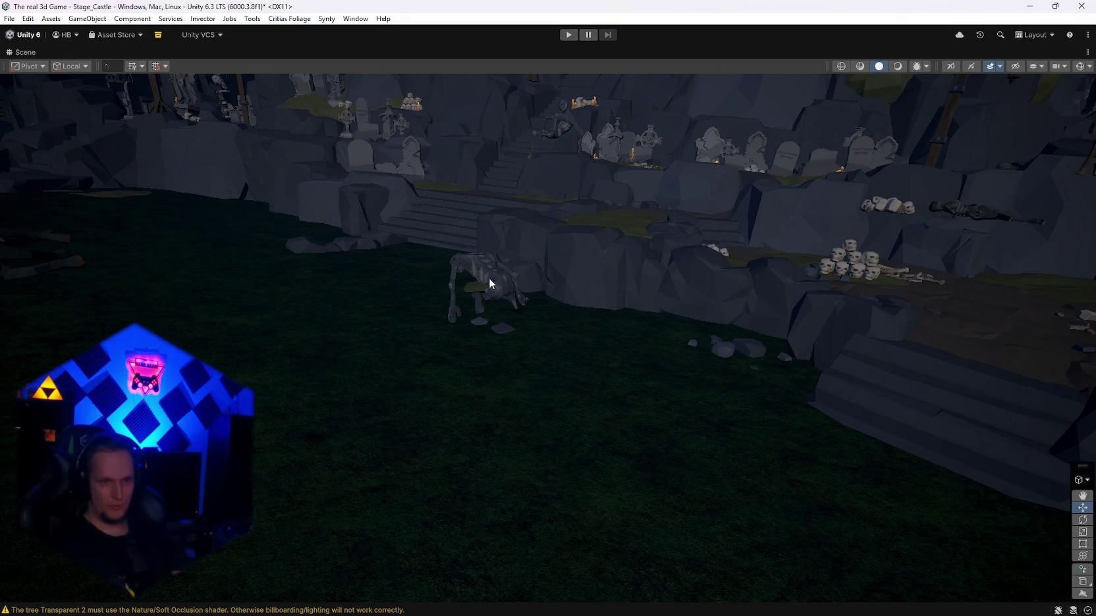
{"action": "mouse_move", "coordinate": [517, 302]}
{"action": "left_mouse_down"}
{"action": "mouse_move", "coordinate": [587, 316]}
{"action": "mouse_move", "coordinate": [467, 287]}
{"action": "mouse_move", "coordinate": [519, 218]}
{"action": "mouse_move", "coordinate": [582, 237]}
{"action": "mouse_move", "coordinate": [537, 255]}
{"action": "mouse_move", "coordinate": [467, 227]}
{"action": "mouse_move", "coordinate": [435, 230]}
{"action": "mouse_move", "coordinate": [394, 253]}
{"action": "mouse_move", "coordinate": [479, 313]}
{"action": "mouse_move", "coordinate": [533, 321]}
{"action": "mouse_move", "coordinate": [575, 290]}
{"action": "mouse_move", "coordinate": [448, 254]}
{"action": "mouse_move", "coordinate": [428, 276]}
{"action": "mouse_move", "coordinate": [459, 428]}
{"action": "mouse_move", "coordinate": [415, 276]}
{"action": "mouse_move", "coordinate": [519, 287]}
{"action": "mouse_move", "coordinate": [600, 322]}
{"action": "mouse_move", "coordinate": [604, 264]}
{"action": "mouse_move", "coordinate": [660, 277]}
{"action": "mouse_move", "coordinate": [702, 268]}
{"action": "mouse_move", "coordinate": [723, 439]}
{"action": "mouse_move", "coordinate": [661, 435]}
{"action": "mouse_move", "coordinate": [422, 289]}
{"action": "mouse_move", "coordinate": [325, 288]}
{"action": "mouse_move", "coordinate": [31, 163]}
{"action": "mouse_move", "coordinate": [39, 181]}
{"action": "mouse_move", "coordinate": [17, 318]}
{"action": "mouse_move", "coordinate": [10, 274]}
{"action": "mouse_move", "coordinate": [978, 313]}
{"action": "mouse_move", "coordinate": [1076, 330]}
{"action": "mouse_move", "coordinate": [220, 304]}
{"action": "mouse_move", "coordinate": [171, 267]}
{"action": "mouse_move", "coordinate": [435, 291]}
{"action": "mouse_move", "coordinate": [495, 273]}
{"action": "mouse_move", "coordinate": [719, 316]}
{"action": "mouse_move", "coordinate": [871, 274]}
{"action": "mouse_move", "coordinate": [687, 265]}
{"action": "left_mouse_up"}
Step: Delete three noose discs, the right rope, a skeleton and a pole, undoing the castle's accidental deletion
{"action": "left_click", "coordinate": [642, 255]}
{"action": "key", "text": "Delete"}
{"action": "left_click", "coordinate": [554, 293]}
{"action": "key", "text": "Delete"}
{"action": "key", "text": "Delete"}
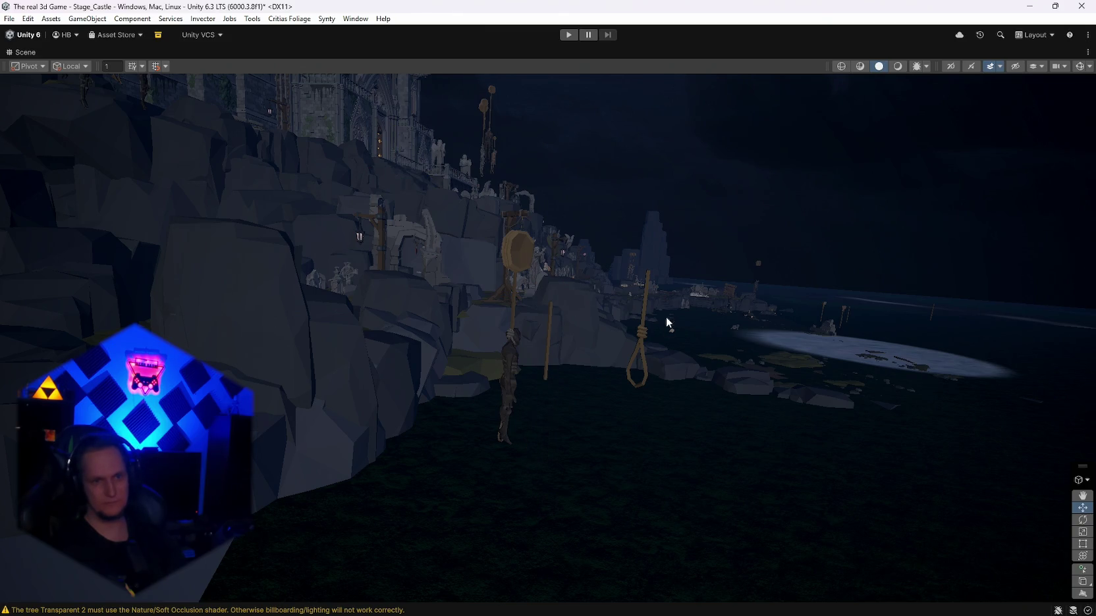
{"action": "left_click", "coordinate": [643, 334]}
{"action": "key", "text": "Delete"}
{"action": "left_click", "coordinate": [513, 255]}
{"action": "key", "text": "Delete"}
{"action": "left_click", "coordinate": [514, 299]}
{"action": "key", "text": "Delete"}
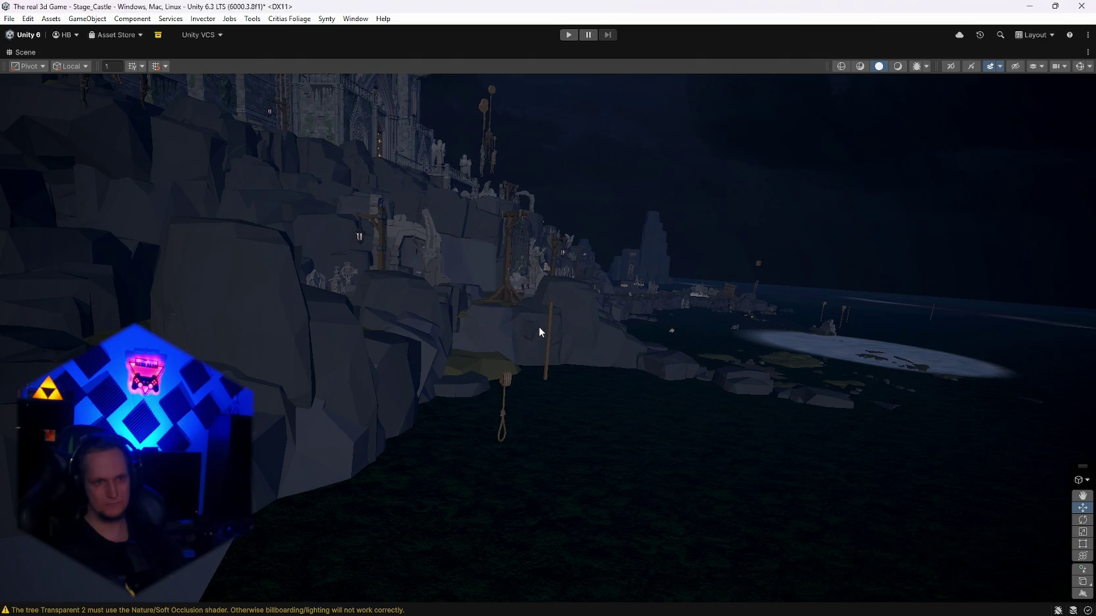
{"action": "key", "text": "Delete"}
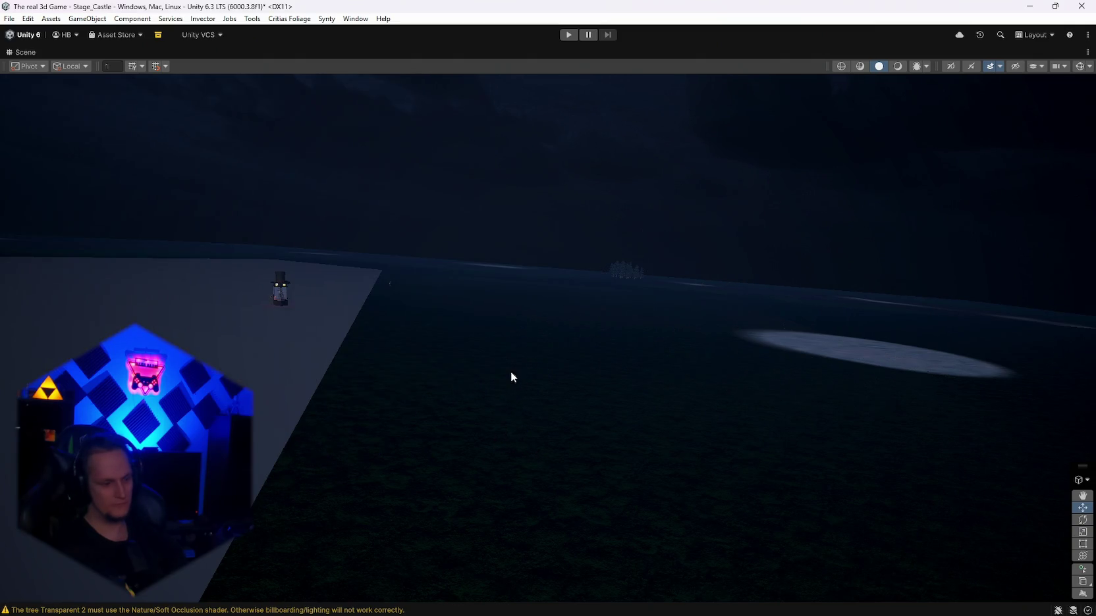
{"action": "key", "text": "ctrl+z"}
Step: Frame the hanging rope, then delete both gallows lantern heads, the pole cap and the noose rope
{"action": "left_click", "coordinate": [552, 326]}
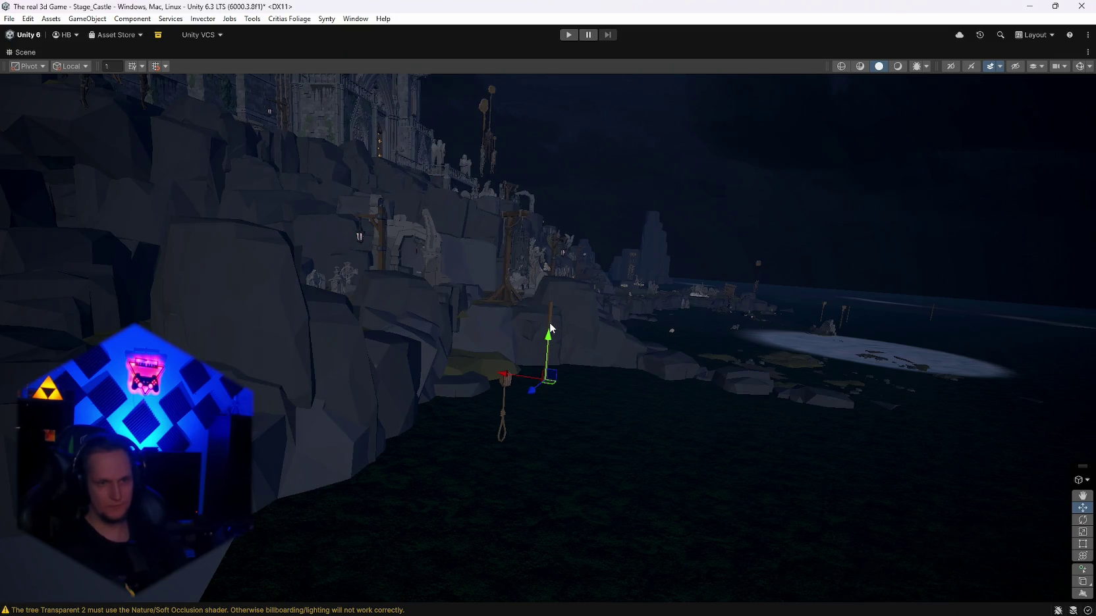
{"action": "left_click", "coordinate": [505, 381]}
{"action": "key", "text": "f"}
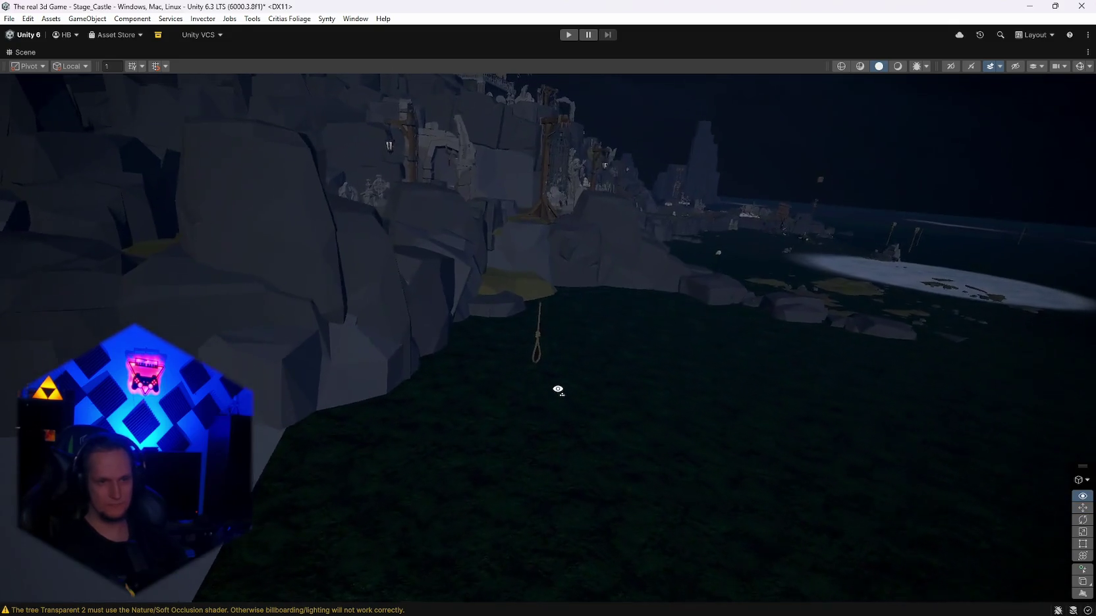
{"action": "mouse_move", "coordinate": [532, 343]}
{"action": "left_mouse_down"}
{"action": "mouse_move", "coordinate": [593, 283]}
{"action": "mouse_move", "coordinate": [622, 276]}
{"action": "mouse_move", "coordinate": [575, 301]}
{"action": "mouse_move", "coordinate": [582, 311]}
{"action": "mouse_move", "coordinate": [686, 311]}
{"action": "mouse_move", "coordinate": [540, 284]}
{"action": "left_mouse_up"}
{"action": "left_click", "coordinate": [487, 262]}
{"action": "key", "text": "Delete"}
{"action": "left_click", "coordinate": [656, 202]}
{"action": "key", "text": "Delete"}
{"action": "left_click", "coordinate": [473, 280]}
{"action": "key", "text": "Delete"}
{"action": "left_click", "coordinate": [500, 358]}
{"action": "key", "text": "Delete"}
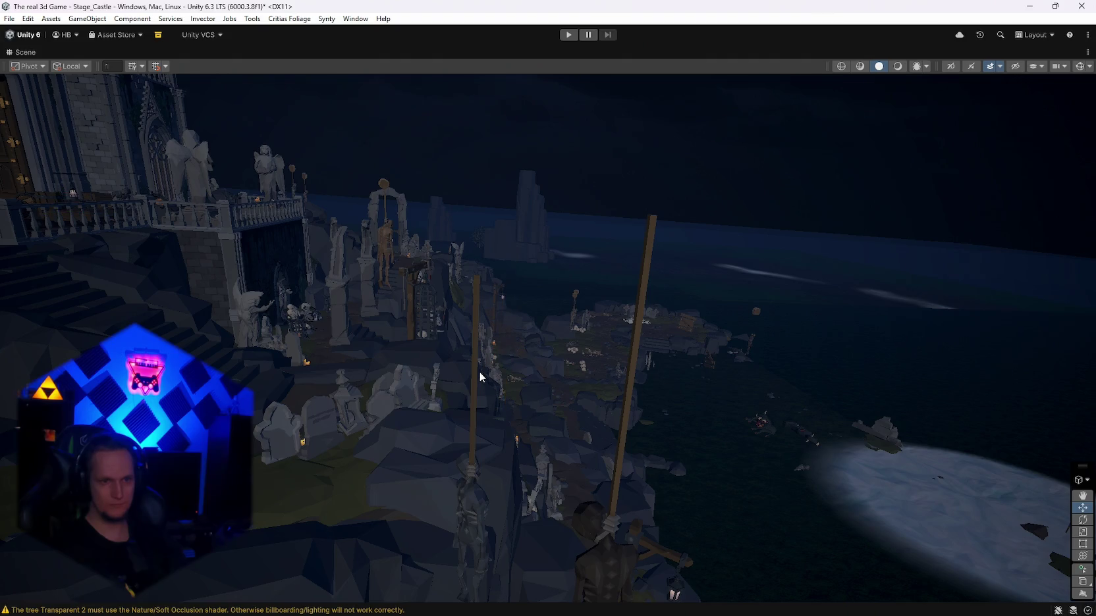
Step: Delete the left and tall gallows poles and the hanging skeleton, restoring the castle with undo
{"action": "left_click", "coordinate": [474, 374]}
{"action": "key", "text": "Delete"}
{"action": "scroll", "coordinate": [612, 329], "scroll_direction": "down", "scroll_amount": 5}
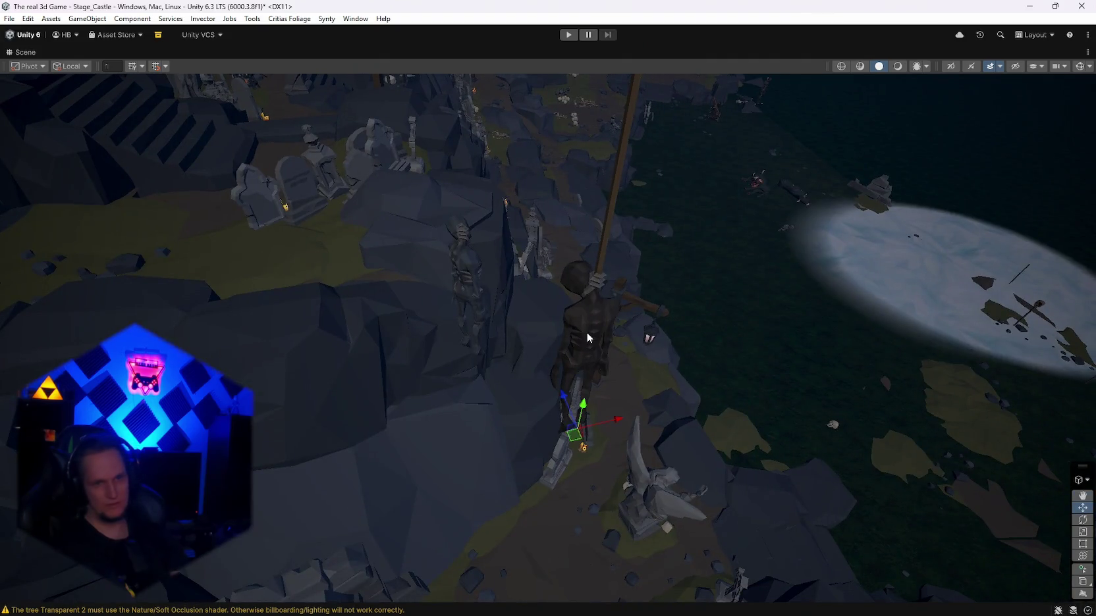
{"action": "key", "text": "Delete"}
{"action": "scroll", "coordinate": [597, 256], "scroll_direction": "up", "scroll_amount": 5}
{"action": "left_click", "coordinate": [601, 259]}
{"action": "key", "text": "Delete"}
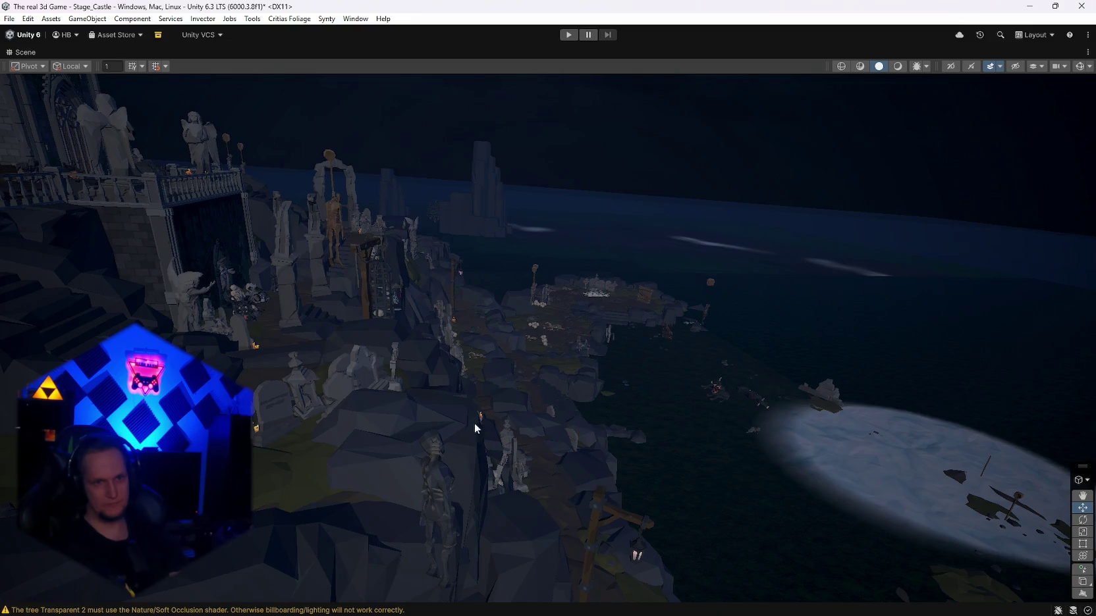
{"action": "key", "text": "Delete"}
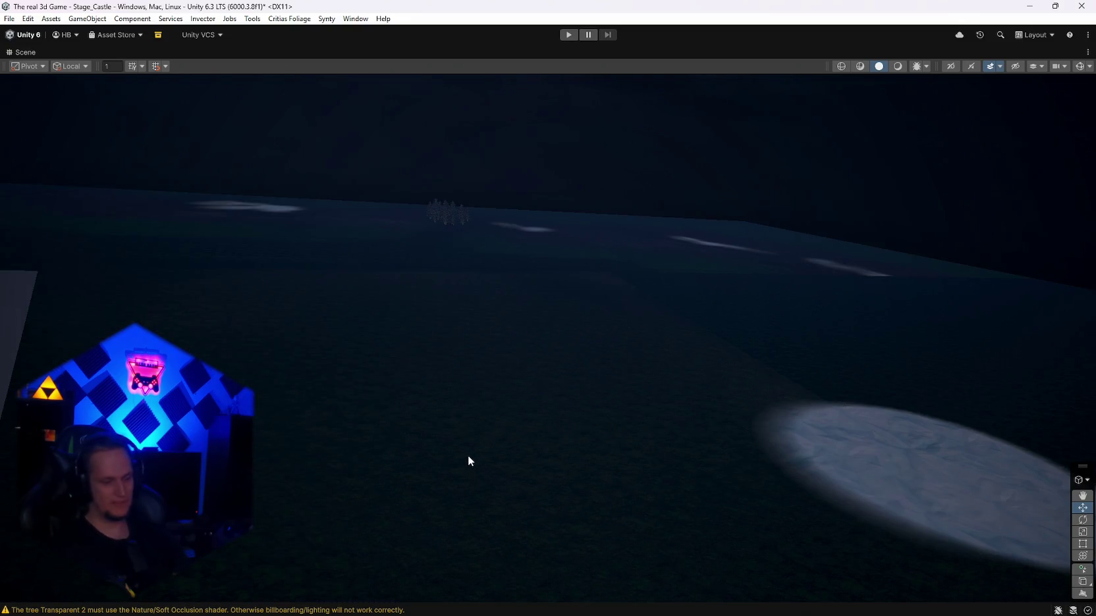
{"action": "key", "text": "ctrl+z"}
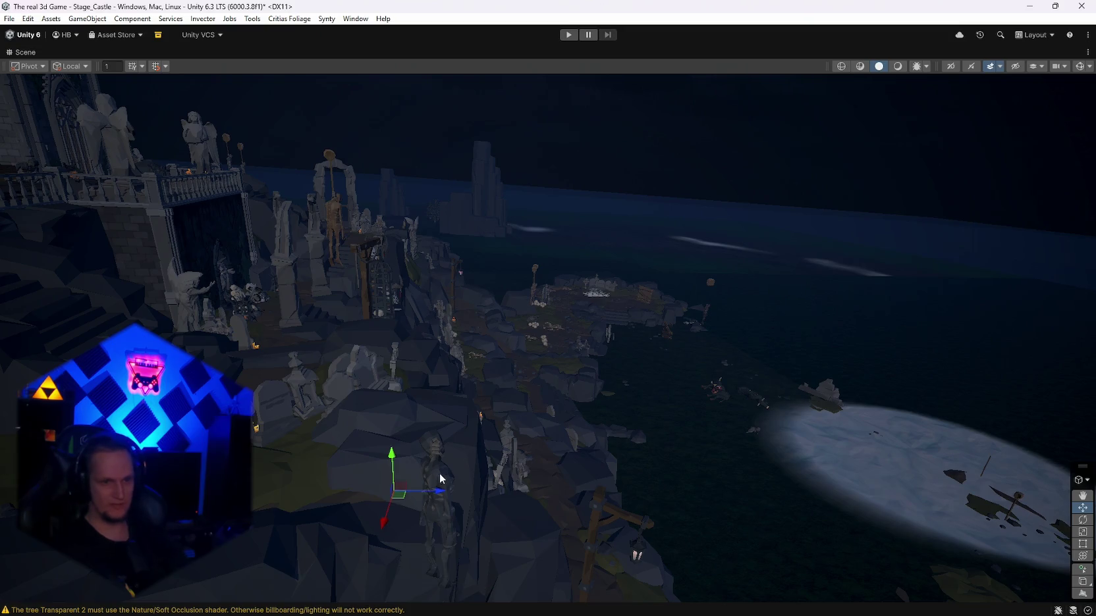
{"action": "mouse_move", "coordinate": [490, 467]}
{"action": "left_mouse_down"}
{"action": "mouse_move", "coordinate": [567, 392]}
{"action": "mouse_move", "coordinate": [653, 504]}
{"action": "mouse_move", "coordinate": [380, 506]}
{"action": "mouse_move", "coordinate": [395, 461]}
{"action": "left_mouse_up"}
{"action": "mouse_move", "coordinate": [548, 330]}
{"action": "left_mouse_down"}
{"action": "mouse_move", "coordinate": [461, 356]}
{"action": "mouse_move", "coordinate": [398, 483]}
{"action": "left_mouse_up"}
{"action": "mouse_move", "coordinate": [455, 440]}
{"action": "left_mouse_down"}
{"action": "mouse_move", "coordinate": [330, 409]}
{"action": "mouse_move", "coordinate": [536, 421]}
{"action": "mouse_move", "coordinate": [508, 415]}
{"action": "left_mouse_up"}
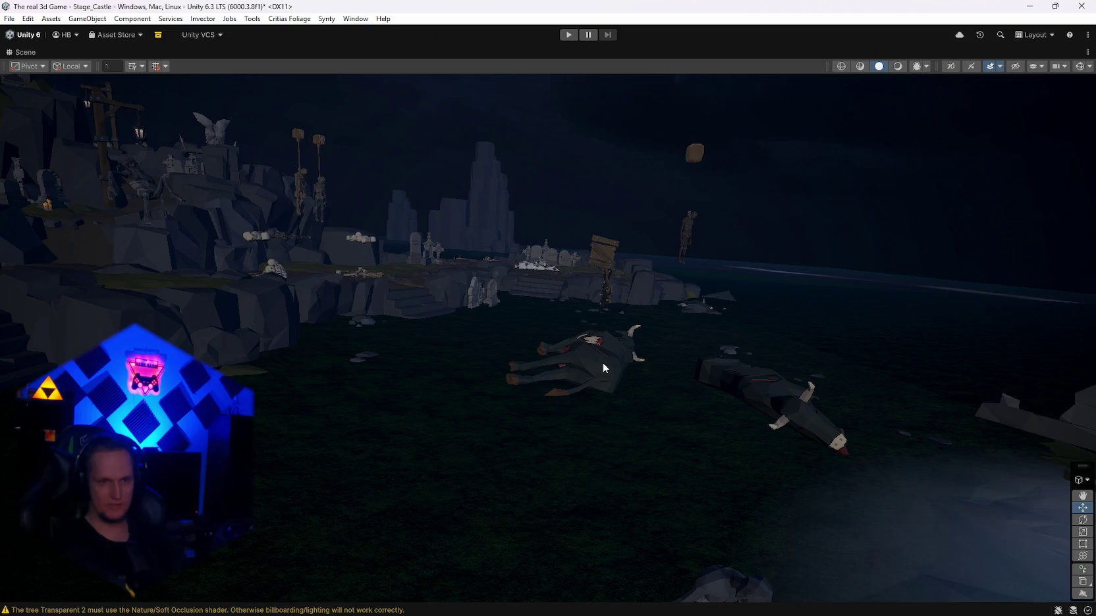
Step: Delete the first two dead cows, the floating skeleton, the brown block and another stray prop
{"action": "key", "text": "Delete"}
{"action": "left_click", "coordinate": [757, 387]}
{"action": "key", "text": "Delete"}
{"action": "mouse_move", "coordinate": [764, 392]}
{"action": "left_mouse_down"}
{"action": "mouse_move", "coordinate": [779, 365]}
{"action": "mouse_move", "coordinate": [771, 357]}
{"action": "mouse_move", "coordinate": [710, 340]}
{"action": "mouse_move", "coordinate": [577, 338]}
{"action": "left_mouse_up"}
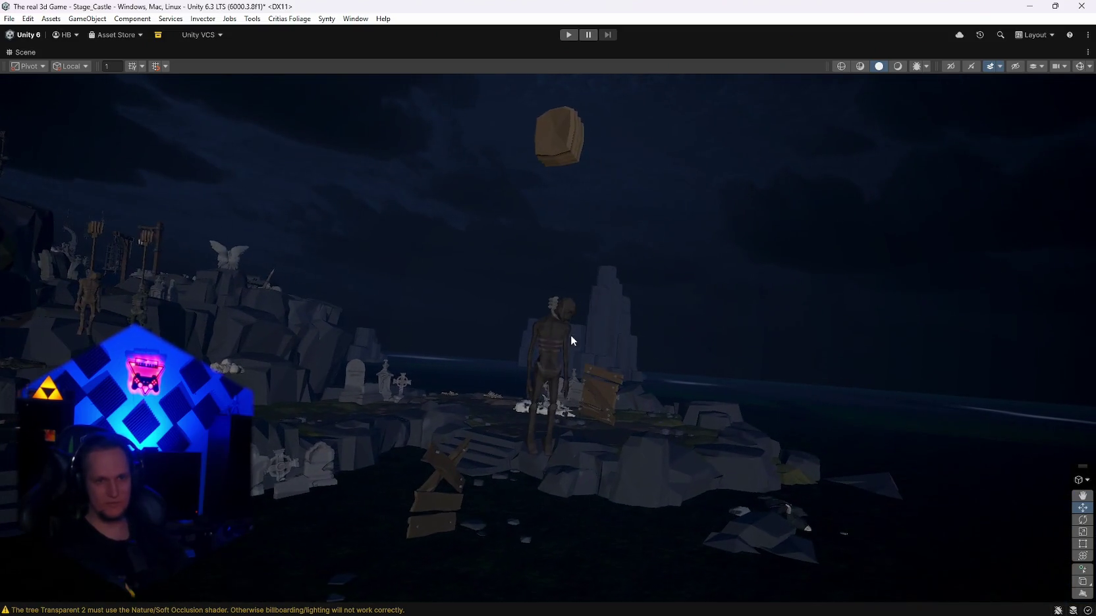
{"action": "left_click", "coordinate": [547, 340]}
{"action": "key", "text": "Delete"}
{"action": "left_click", "coordinate": [554, 147]}
{"action": "key", "text": "Delete"}
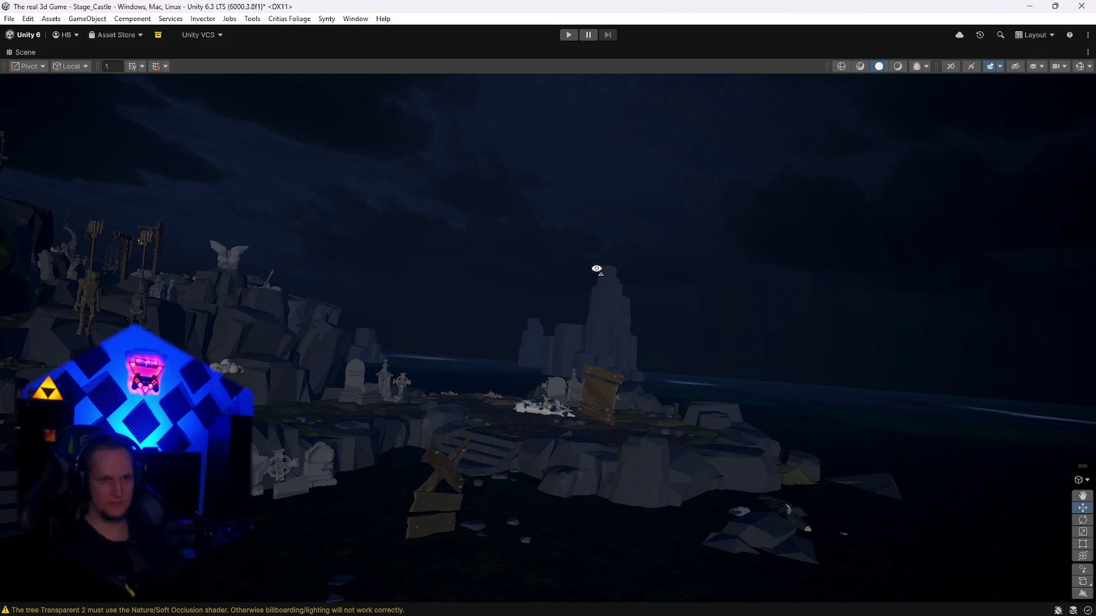
{"action": "left_click_drag", "start_coordinate": [598, 265], "coordinate": [487, 345]}
{"action": "left_click", "coordinate": [491, 344]}
{"action": "key", "text": "Delete"}
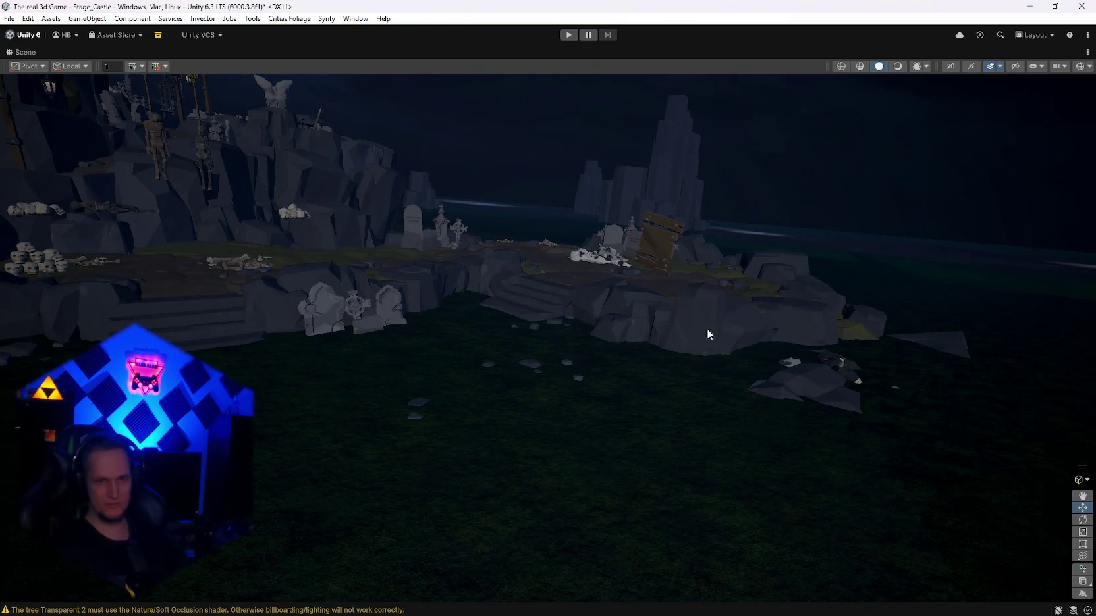
Step: Delete the wooden sign, the white cow in front and the grey cow by the gravestones
{"action": "scroll", "coordinate": [729, 329], "scroll_direction": "up", "scroll_amount": 5}
{"action": "left_click", "coordinate": [568, 293]}
{"action": "key", "text": "Delete"}
{"action": "mouse_move", "coordinate": [635, 331]}
{"action": "left_mouse_down"}
{"action": "mouse_move", "coordinate": [671, 347]}
{"action": "mouse_move", "coordinate": [656, 345]}
{"action": "mouse_move", "coordinate": [646, 340]}
{"action": "mouse_move", "coordinate": [749, 350]}
{"action": "mouse_move", "coordinate": [599, 427]}
{"action": "left_mouse_up"}
{"action": "left_click", "coordinate": [599, 429]}
{"action": "key", "text": "Delete"}
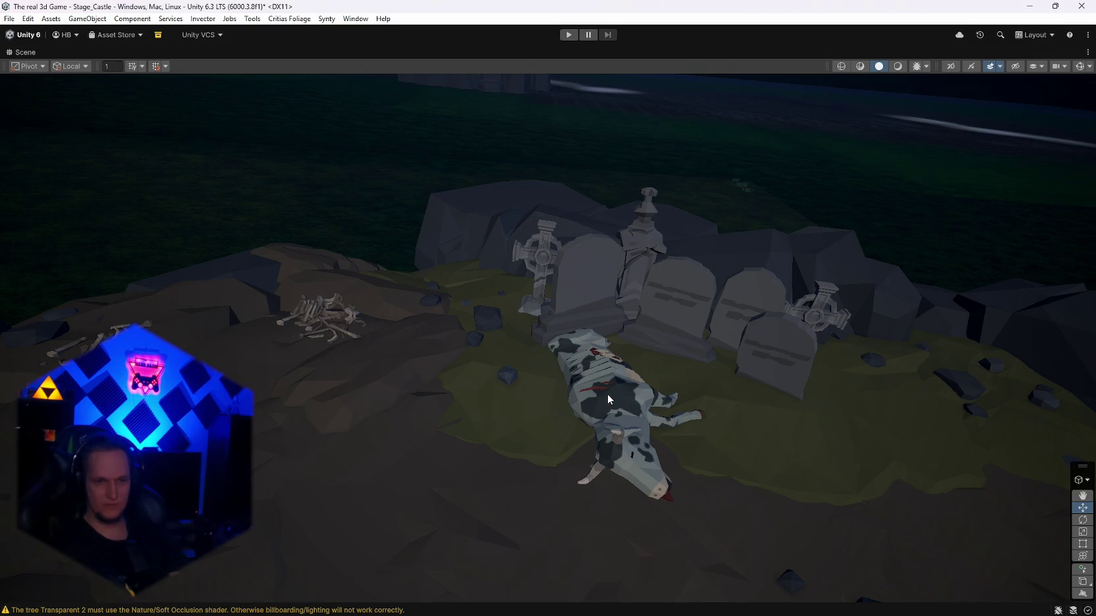
{"action": "left_click", "coordinate": [618, 400]}
{"action": "key", "text": "Delete"}
Step: Remove the middle and right torch heads and the wooden wrap on the middle pole
{"action": "mouse_move", "coordinate": [676, 400]}
{"action": "left_mouse_down"}
{"action": "mouse_move", "coordinate": [487, 350]}
{"action": "mouse_move", "coordinate": [502, 93]}
{"action": "mouse_move", "coordinate": [189, 325]}
{"action": "mouse_move", "coordinate": [59, 321]}
{"action": "mouse_move", "coordinate": [70, 315]}
{"action": "left_mouse_up"}
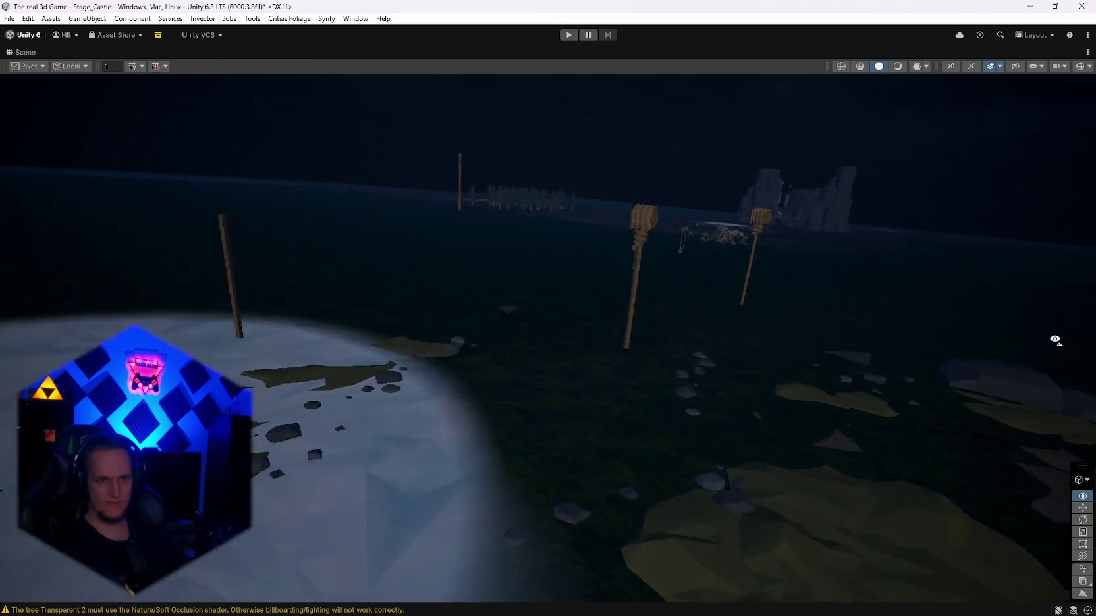
{"action": "left_click", "coordinate": [535, 240]}
{"action": "key", "text": "Delete"}
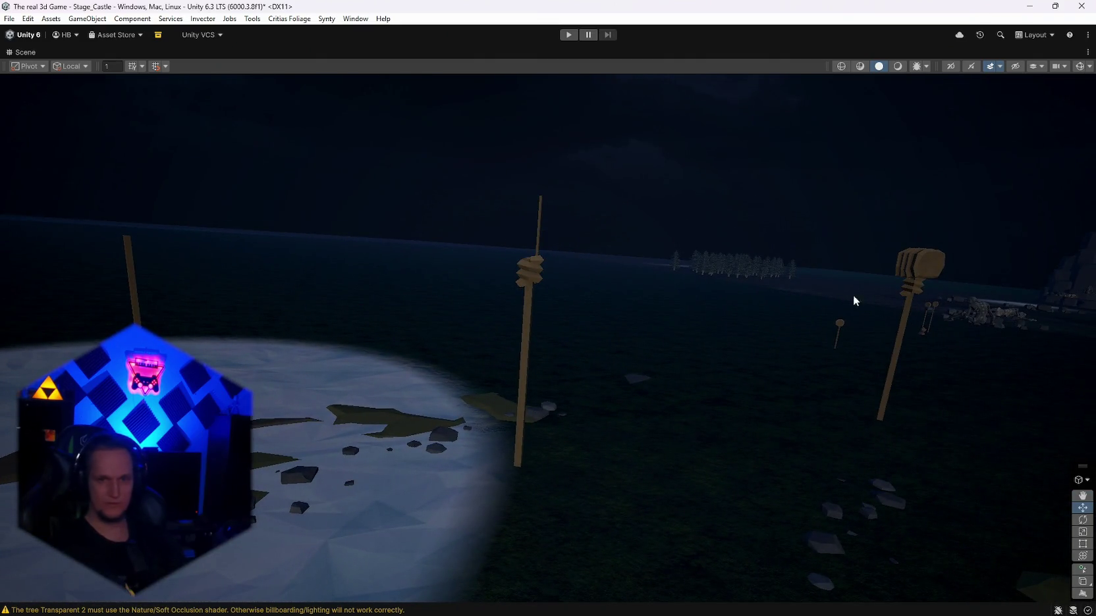
{"action": "left_click", "coordinate": [914, 285]}
{"action": "key", "text": "Delete"}
{"action": "left_click", "coordinate": [531, 270]}
{"action": "key", "text": "Delete"}
Step: Delete the right pole, the lower thick pole and the remaining stray poles nearby
{"action": "left_click", "coordinate": [913, 292]}
{"action": "key", "text": "Delete"}
{"action": "left_click", "coordinate": [528, 289]}
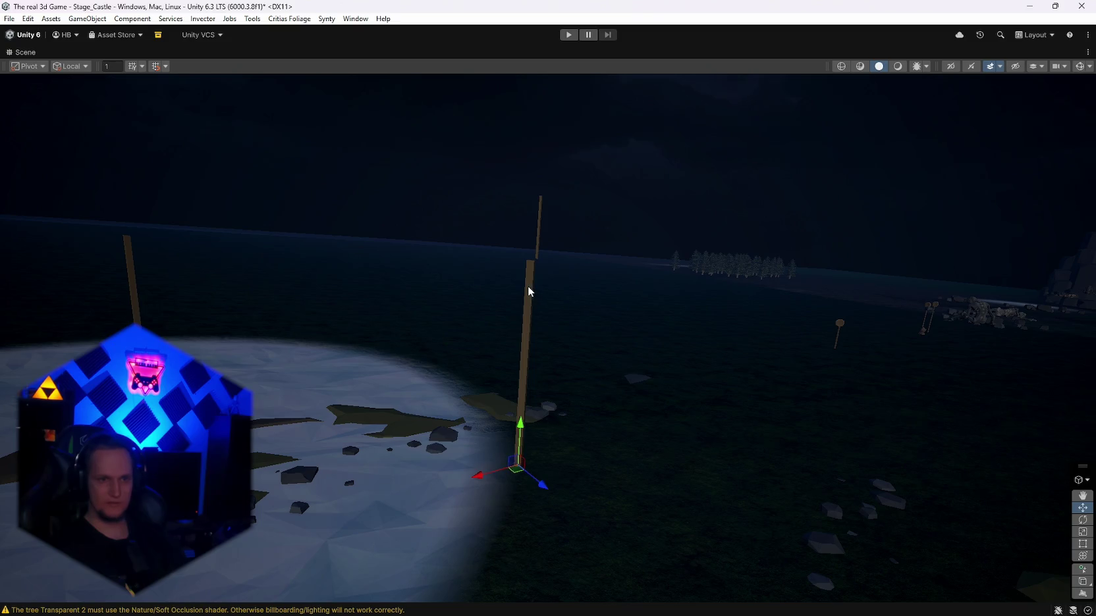
{"action": "key", "text": "Delete"}
{"action": "left_click", "coordinate": [540, 223]}
{"action": "key", "text": "Delete"}
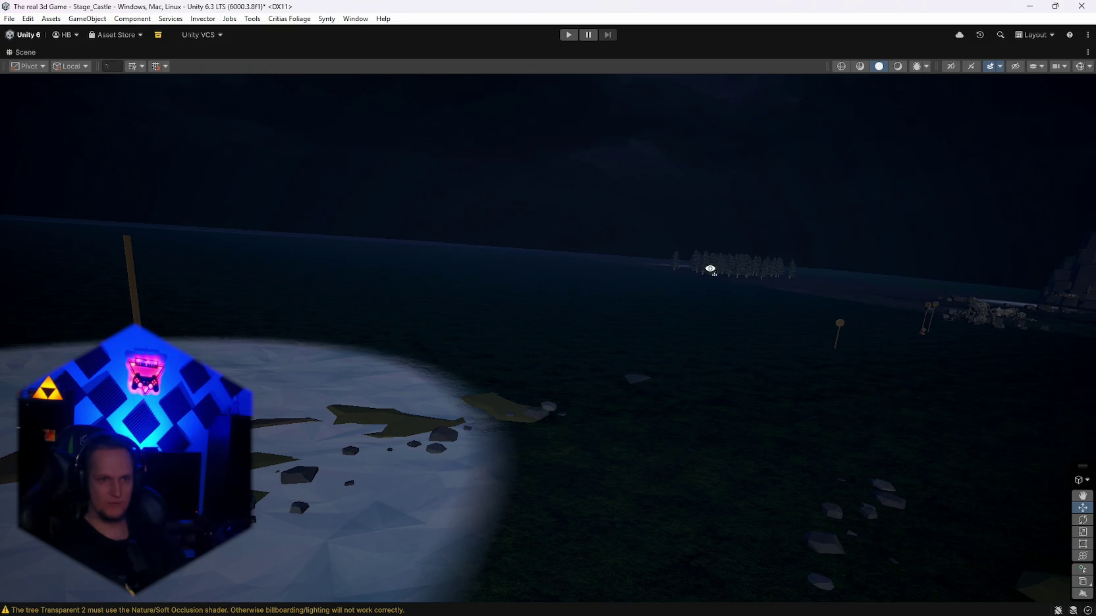
{"action": "left_click", "coordinate": [694, 268]}
{"action": "key", "text": "Delete"}
Step: Delete the dark hanging skeleton, both broom heads and the right torch pole by the cliffs
{"action": "mouse_move", "coordinate": [567, 326]}
{"action": "left_mouse_down"}
{"action": "mouse_move", "coordinate": [200, 295]}
{"action": "mouse_move", "coordinate": [471, 395]}
{"action": "left_mouse_up"}
{"action": "left_click", "coordinate": [566, 369]}
{"action": "key", "text": "Delete"}
{"action": "left_click", "coordinate": [586, 188]}
{"action": "key", "text": "Delete"}
{"action": "left_click", "coordinate": [582, 226]}
{"action": "key", "text": "Delete"}
{"action": "left_click", "coordinate": [471, 168]}
{"action": "key", "text": "Delete"}
Step: Remove the other hanging skeleton and its wooden signpost pole on the right-hand cliffs
{"action": "mouse_move", "coordinate": [477, 247]}
{"action": "left_mouse_down"}
{"action": "mouse_move", "coordinate": [452, 287]}
{"action": "mouse_move", "coordinate": [521, 289]}
{"action": "mouse_move", "coordinate": [604, 268]}
{"action": "mouse_move", "coordinate": [617, 289]}
{"action": "left_mouse_up"}
{"action": "left_click", "coordinate": [578, 346]}
{"action": "key", "text": "Delete"}
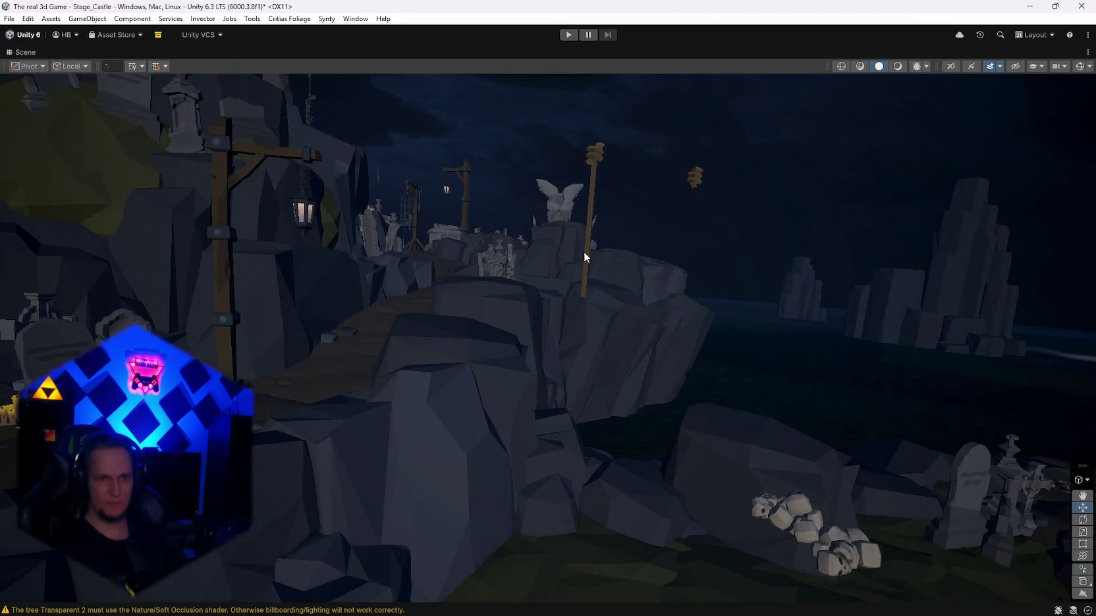
{"action": "left_click", "coordinate": [588, 269]}
{"action": "key", "text": "Delete"}
{"action": "key", "text": "Delete"}
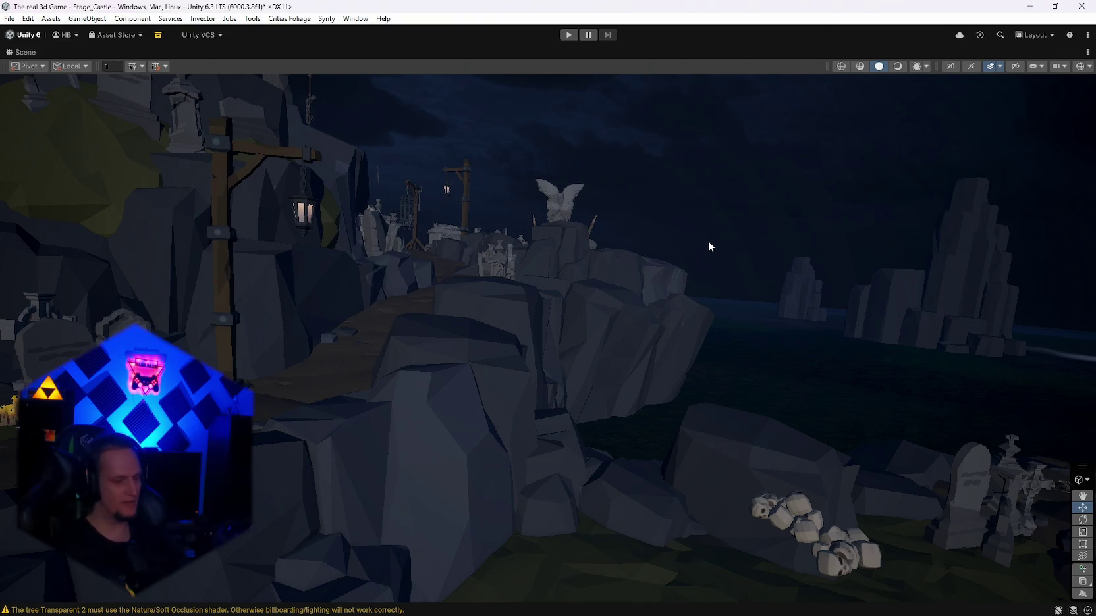
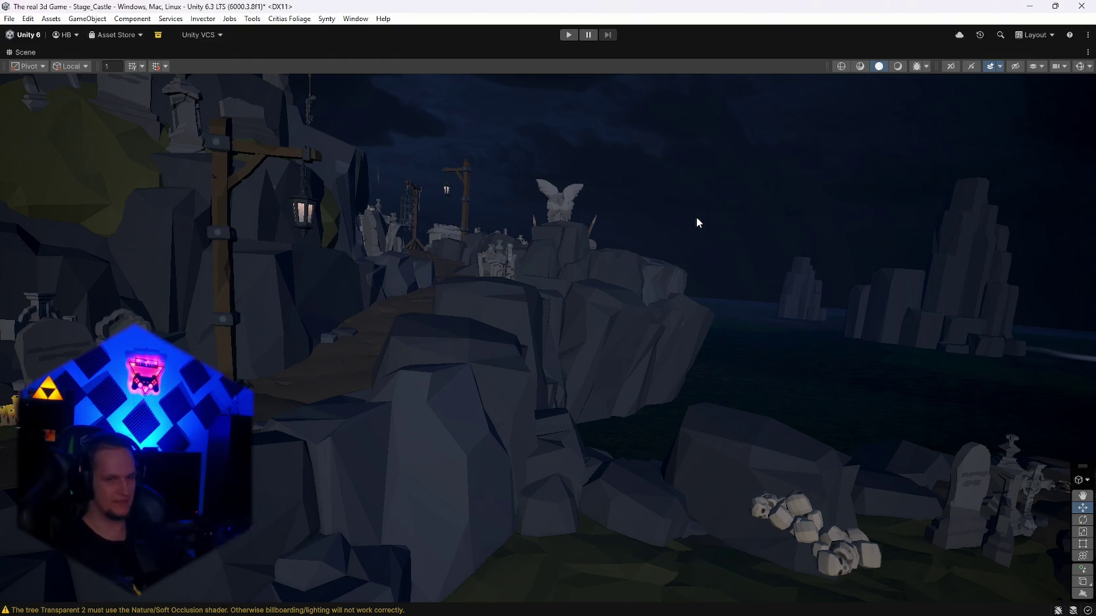
Step: Frame the skull pile and delete its lower and upper skulls
{"action": "key", "text": "f"}
{"action": "left_click", "coordinate": [645, 369]}
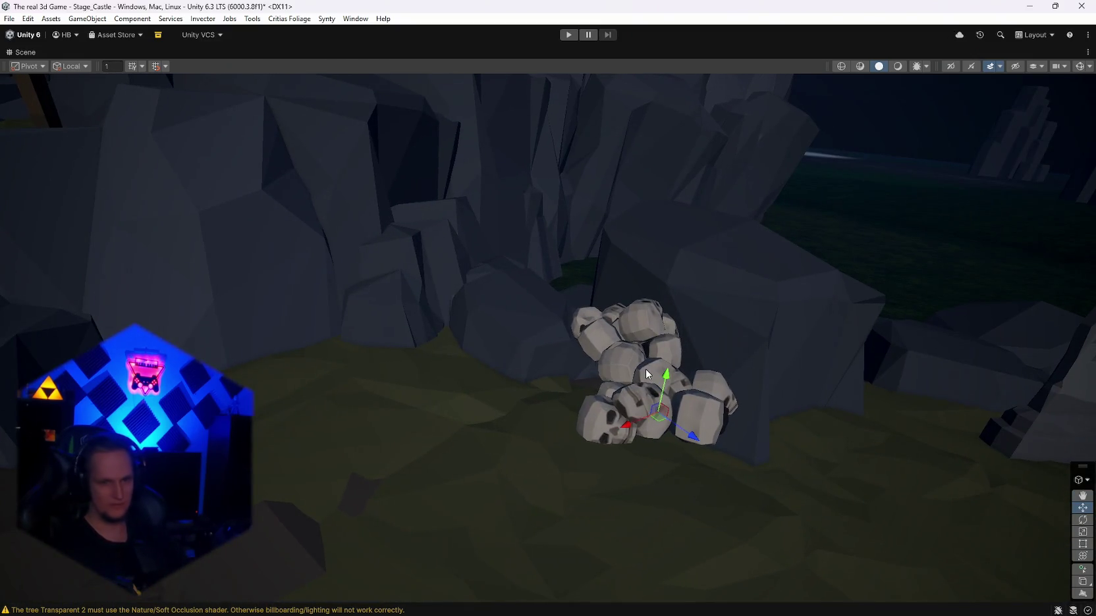
{"action": "key", "text": "Delete"}
{"action": "left_click", "coordinate": [628, 339]}
{"action": "key", "text": "Delete"}
Step: Delete the wooden pole's two round tops and its small brown base
{"action": "mouse_move", "coordinate": [585, 377]}
{"action": "left_mouse_down"}
{"action": "mouse_move", "coordinate": [849, 315]}
{"action": "mouse_move", "coordinate": [1013, 309]}
{"action": "mouse_move", "coordinate": [231, 333]}
{"action": "left_mouse_up"}
{"action": "scroll", "coordinate": [230, 333], "scroll_direction": "down", "scroll_amount": 5}
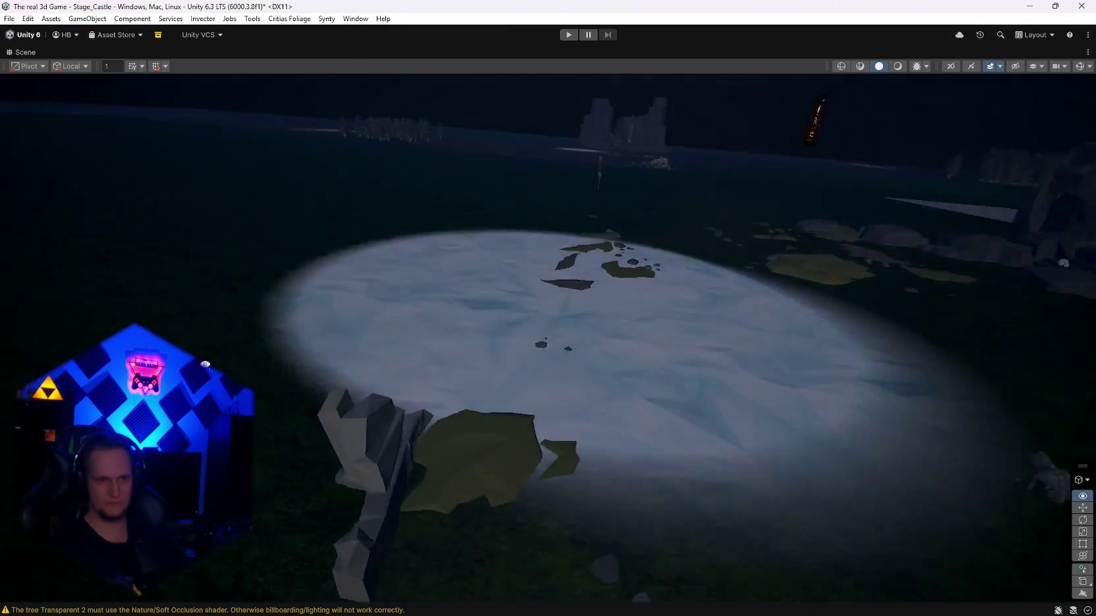
{"action": "scroll", "coordinate": [517, 449], "scroll_direction": "up", "scroll_amount": 1}
{"action": "mouse_move", "coordinate": [517, 449]}
{"action": "left_mouse_down"}
{"action": "mouse_move", "coordinate": [593, 395]}
{"action": "mouse_move", "coordinate": [783, 372]}
{"action": "mouse_move", "coordinate": [664, 352]}
{"action": "mouse_move", "coordinate": [861, 353]}
{"action": "mouse_move", "coordinate": [650, 330]}
{"action": "mouse_move", "coordinate": [666, 403]}
{"action": "left_mouse_up"}
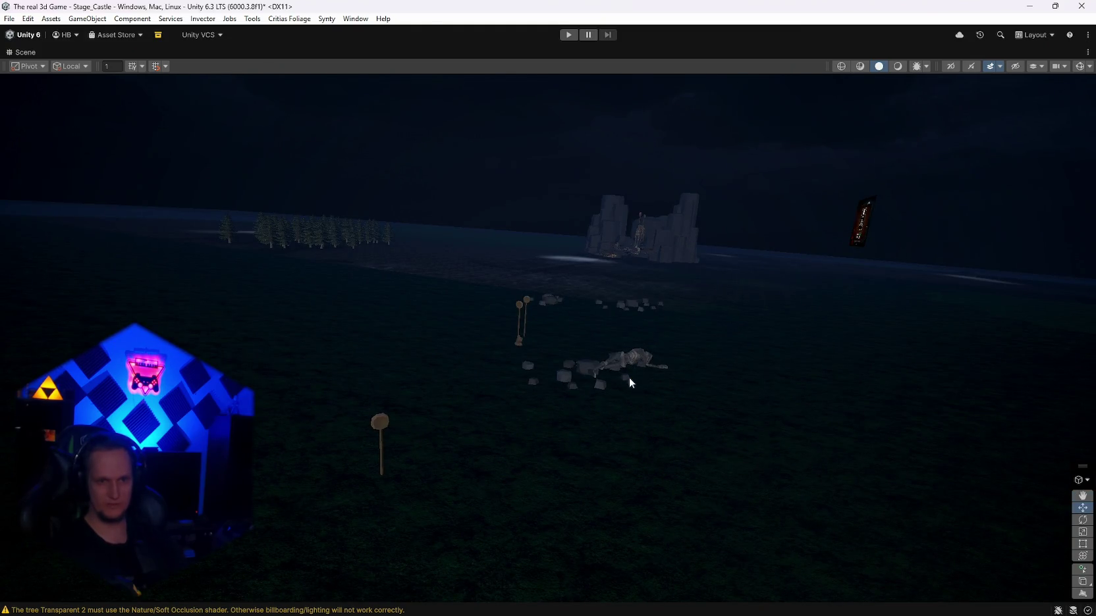
{"action": "mouse_move", "coordinate": [671, 392]}
{"action": "left_mouse_down"}
{"action": "mouse_move", "coordinate": [482, 409]}
{"action": "mouse_move", "coordinate": [587, 341]}
{"action": "left_mouse_up"}
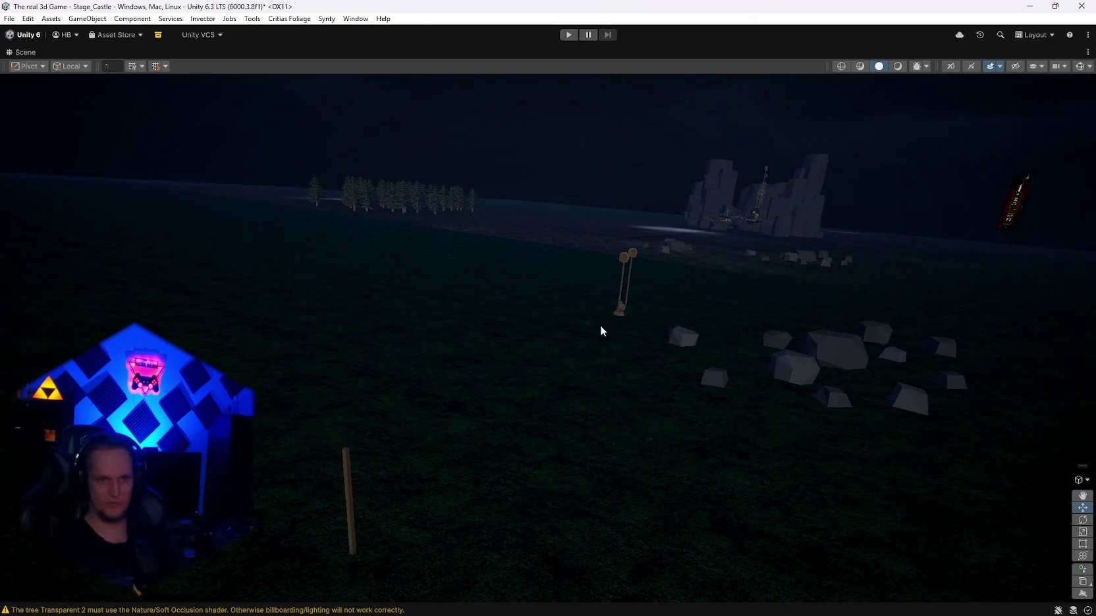
{"action": "left_click", "coordinate": [625, 263]}
{"action": "key", "text": "Delete"}
{"action": "left_click", "coordinate": [635, 252]}
{"action": "key", "text": "Delete"}
{"action": "left_click", "coordinate": [621, 304]}
{"action": "key", "text": "Delete"}
Step: Select the terrain and the wooden pole, then pick the stray rock cluster near the castle
{"action": "left_click", "coordinate": [348, 469]}
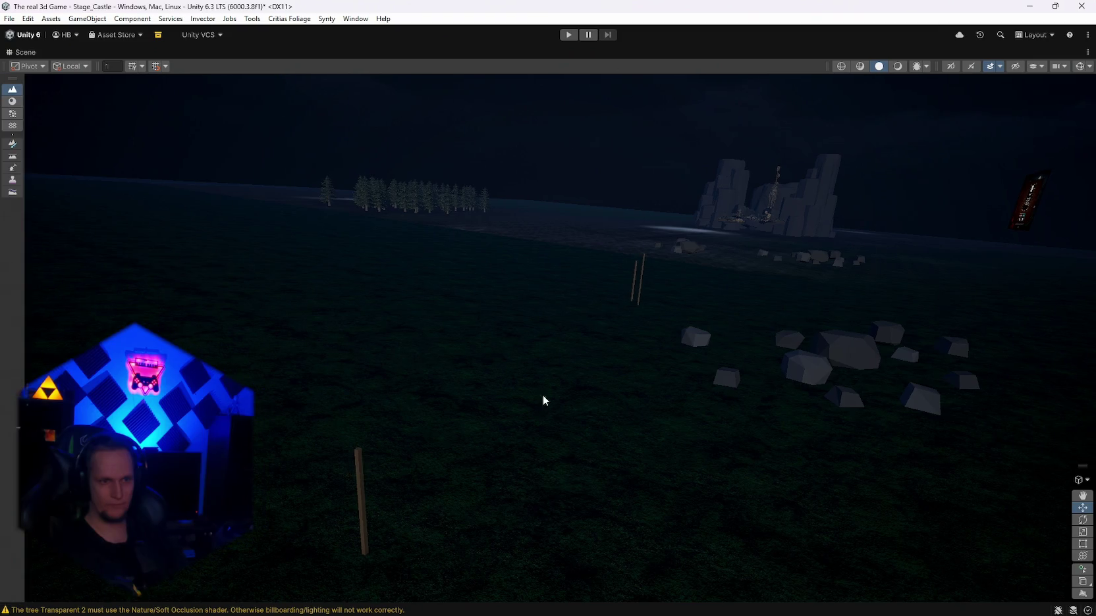
{"action": "scroll", "coordinate": [539, 398], "scroll_direction": "up", "scroll_amount": 5}
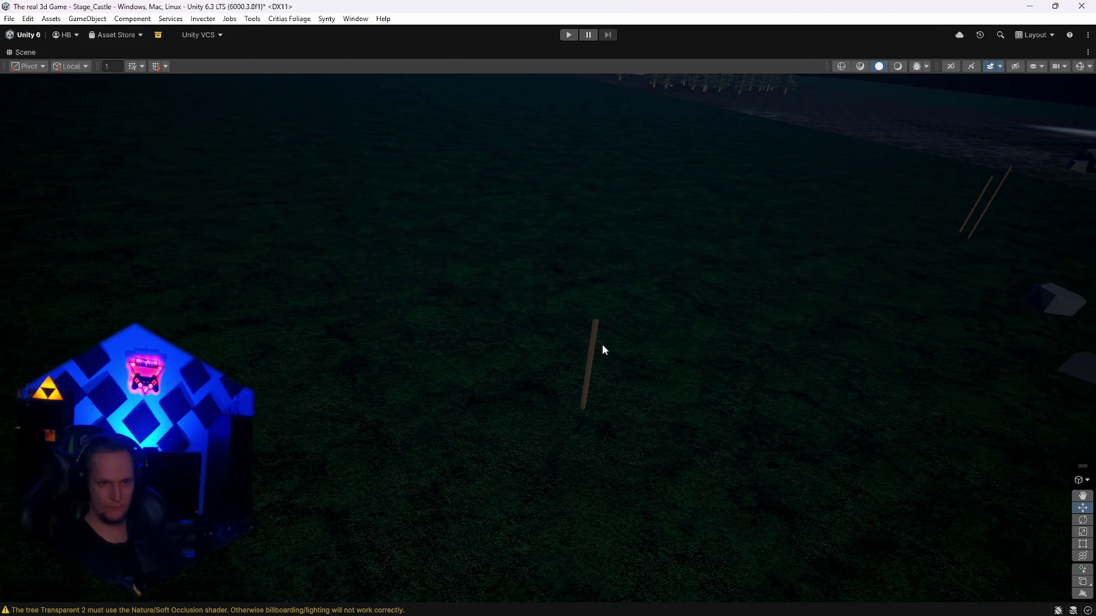
{"action": "left_click", "coordinate": [593, 350]}
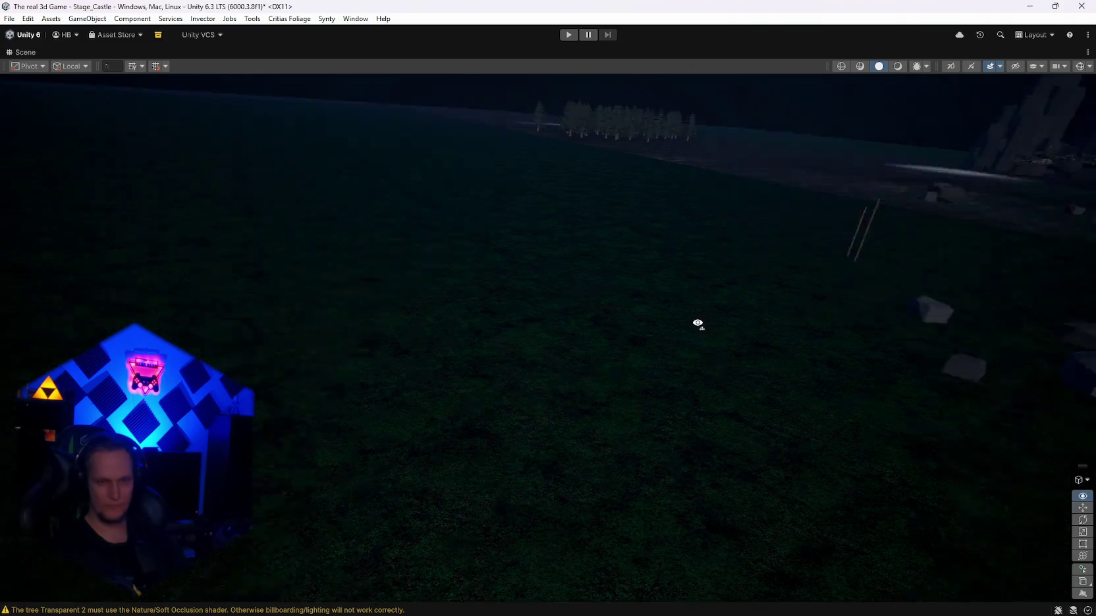
{"action": "scroll", "coordinate": [673, 336], "scroll_direction": "down", "scroll_amount": 5}
{"action": "mouse_move", "coordinate": [713, 341]}
{"action": "left_mouse_down"}
{"action": "mouse_move", "coordinate": [1088, 293]}
{"action": "mouse_move", "coordinate": [849, 448]}
{"action": "mouse_move", "coordinate": [810, 421]}
{"action": "mouse_move", "coordinate": [14, 335]}
{"action": "mouse_move", "coordinate": [619, 270]}
{"action": "left_mouse_up"}
{"action": "left_click", "coordinate": [702, 270]}
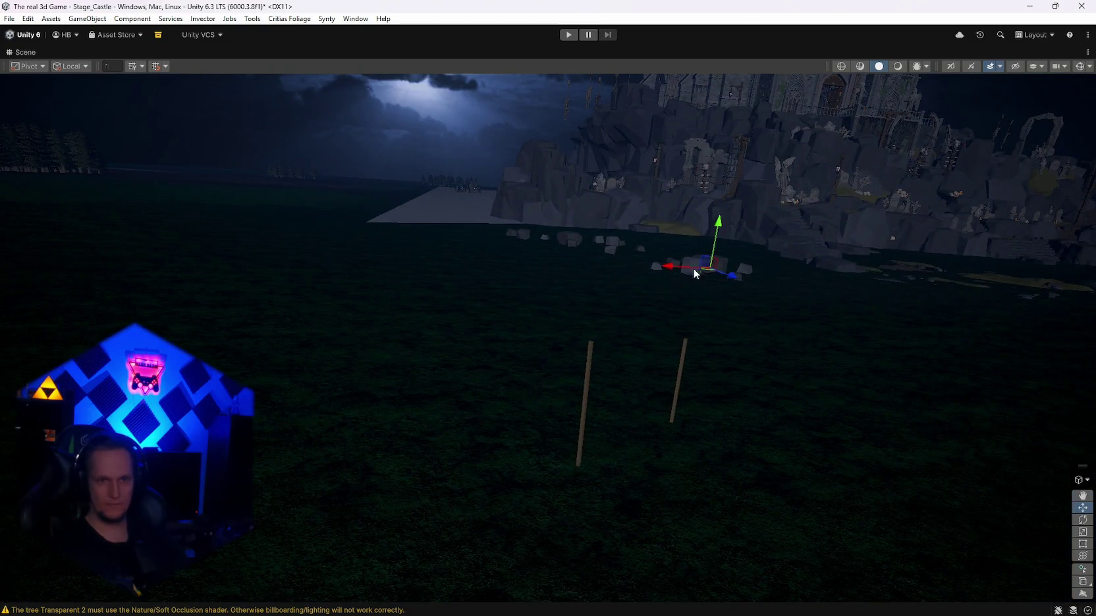
Step: Delete two stray rock clusters and both the left and right wooden poles
{"action": "key", "text": "Delete"}
{"action": "left_click", "coordinate": [570, 245]}
{"action": "key", "text": "Delete"}
{"action": "left_click", "coordinate": [588, 363]}
{"action": "key", "text": "Delete"}
{"action": "left_click", "coordinate": [681, 364]}
{"action": "key", "text": "Delete"}
Step: Delete the olive ground patches and the selected rocks by the clearing
{"action": "mouse_move", "coordinate": [681, 364]}
{"action": "left_mouse_down"}
{"action": "mouse_move", "coordinate": [631, 396]}
{"action": "mouse_move", "coordinate": [692, 389]}
{"action": "mouse_move", "coordinate": [691, 350]}
{"action": "mouse_move", "coordinate": [766, 338]}
{"action": "mouse_move", "coordinate": [771, 408]}
{"action": "mouse_move", "coordinate": [523, 459]}
{"action": "mouse_move", "coordinate": [510, 449]}
{"action": "left_mouse_up"}
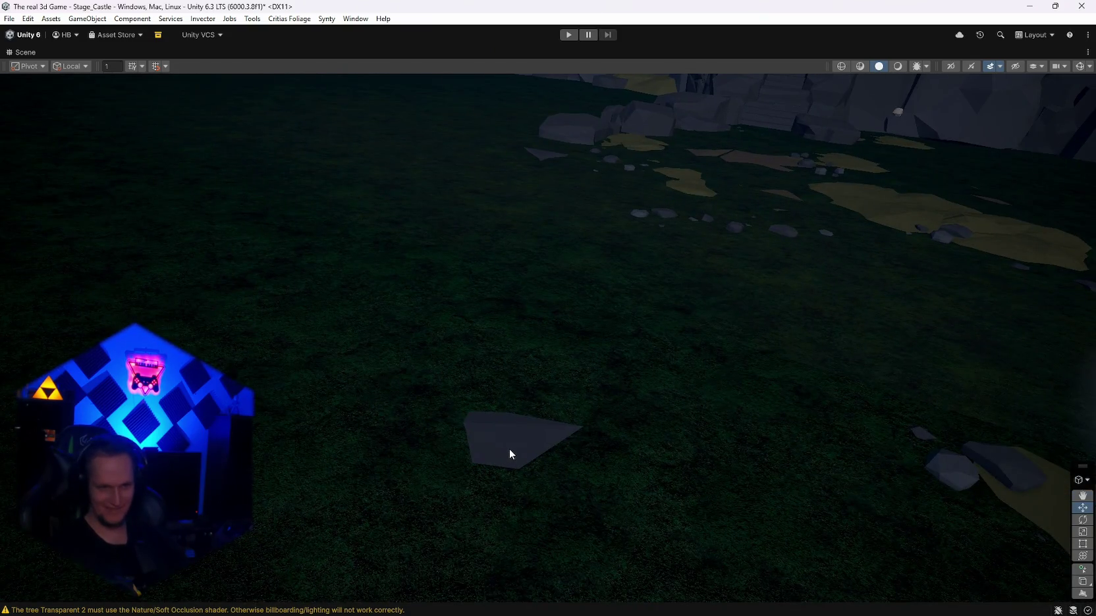
{"action": "key", "text": "f"}
{"action": "key", "text": "Delete"}
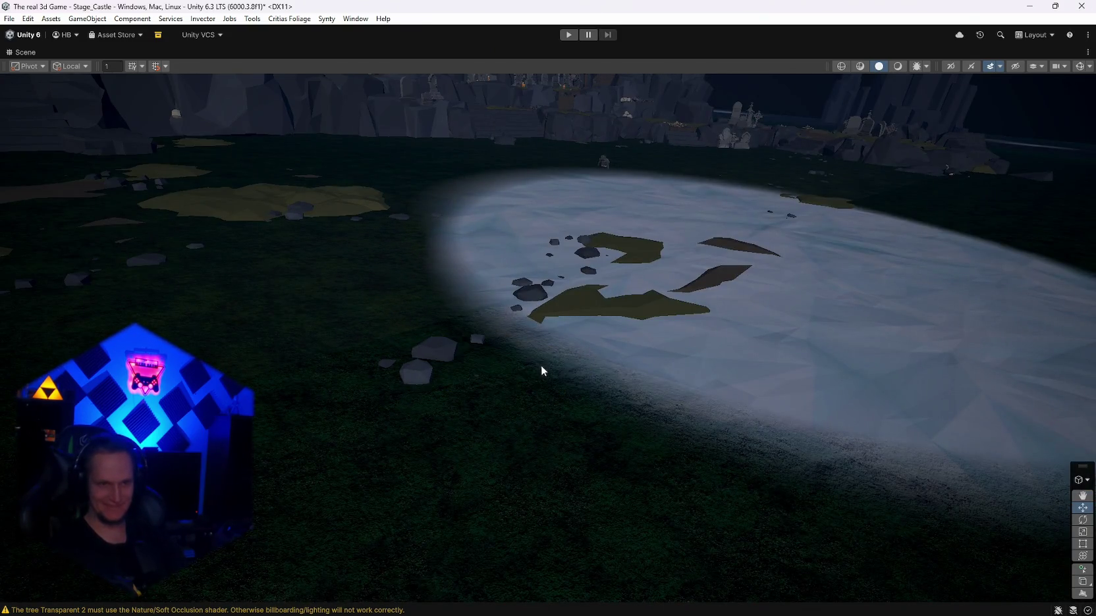
{"action": "key", "text": "Delete"}
{"action": "left_click", "coordinate": [612, 305]}
{"action": "key", "text": "Delete"}
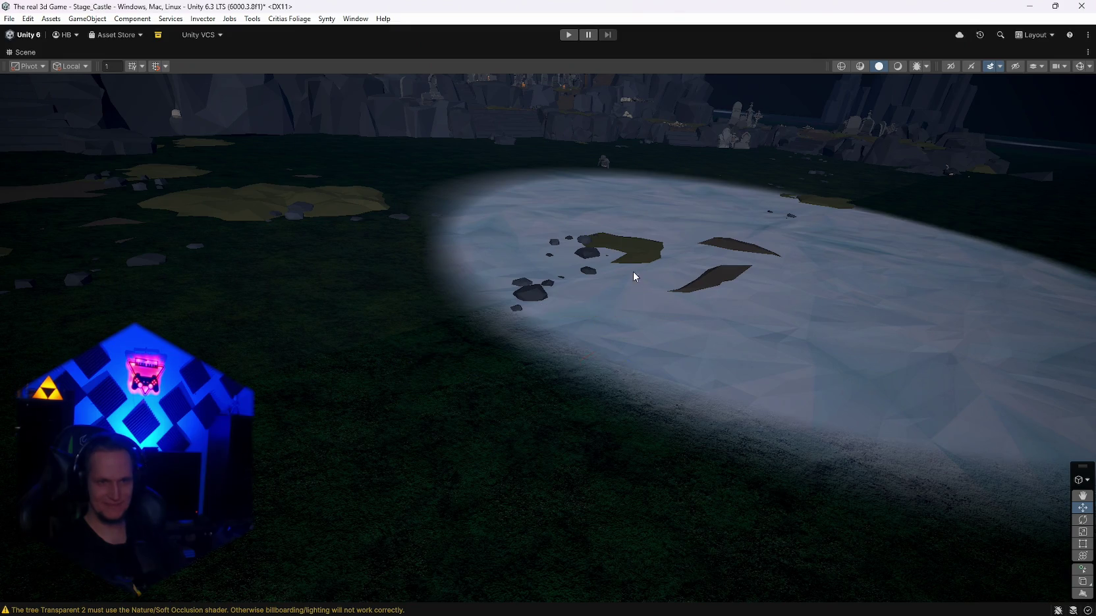
{"action": "left_click", "coordinate": [638, 250]}
{"action": "key", "text": "Delete"}
Step: Delete the two dark patches and the lower and upper rock clusters on the clearing
{"action": "left_click", "coordinate": [717, 277]}
{"action": "key", "text": "Delete"}
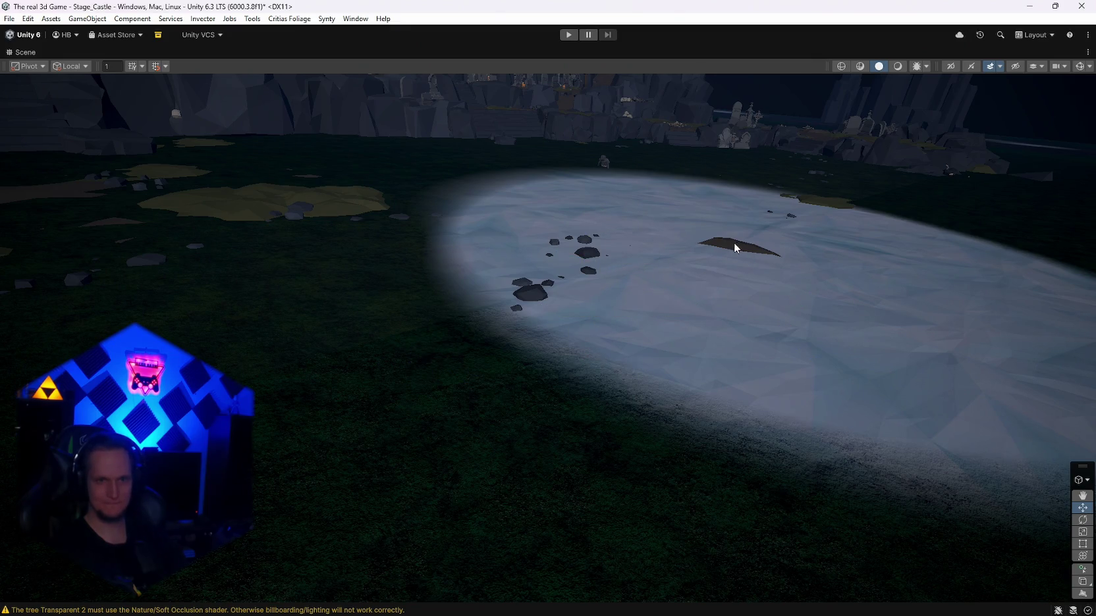
{"action": "left_click", "coordinate": [732, 242]}
{"action": "key", "text": "Delete"}
{"action": "left_click", "coordinate": [529, 294]}
{"action": "key", "text": "Delete"}
{"action": "left_click", "coordinate": [588, 253]}
{"action": "key", "text": "Delete"}
Step: Delete the rock cluster, two yellow patches and the brown patch below the cliffs
{"action": "mouse_move", "coordinate": [704, 287]}
{"action": "left_mouse_down"}
{"action": "mouse_move", "coordinate": [565, 269]}
{"action": "mouse_move", "coordinate": [541, 306]}
{"action": "mouse_move", "coordinate": [506, 294]}
{"action": "mouse_move", "coordinate": [441, 320]}
{"action": "left_mouse_up"}
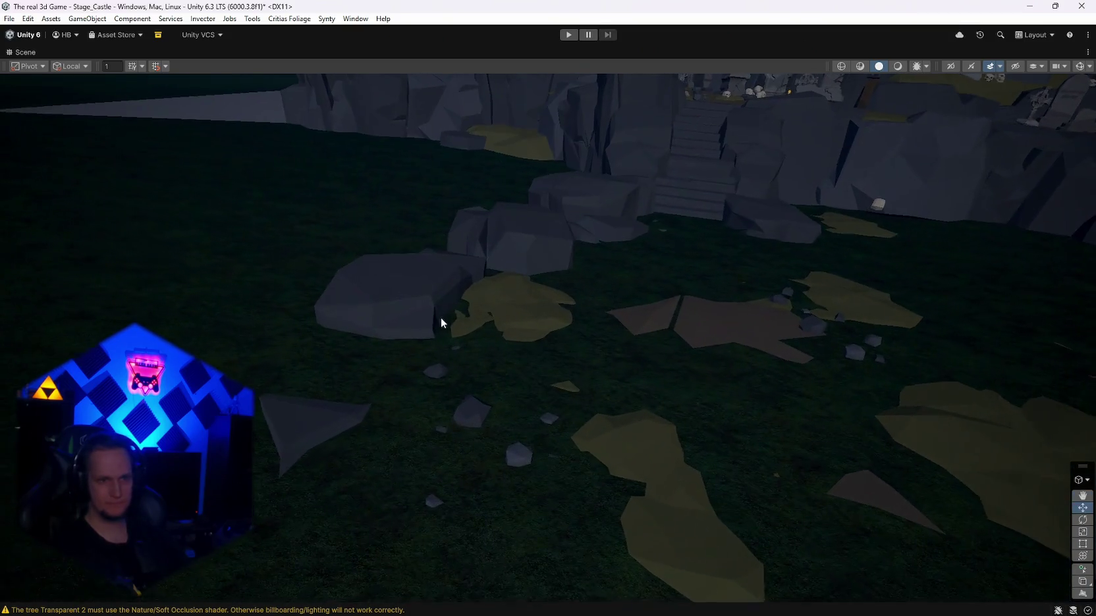
{"action": "left_click", "coordinate": [517, 253]}
{"action": "key", "text": "Delete"}
{"action": "left_click", "coordinate": [515, 313]}
{"action": "key", "text": "Delete"}
{"action": "left_click", "coordinate": [631, 438]}
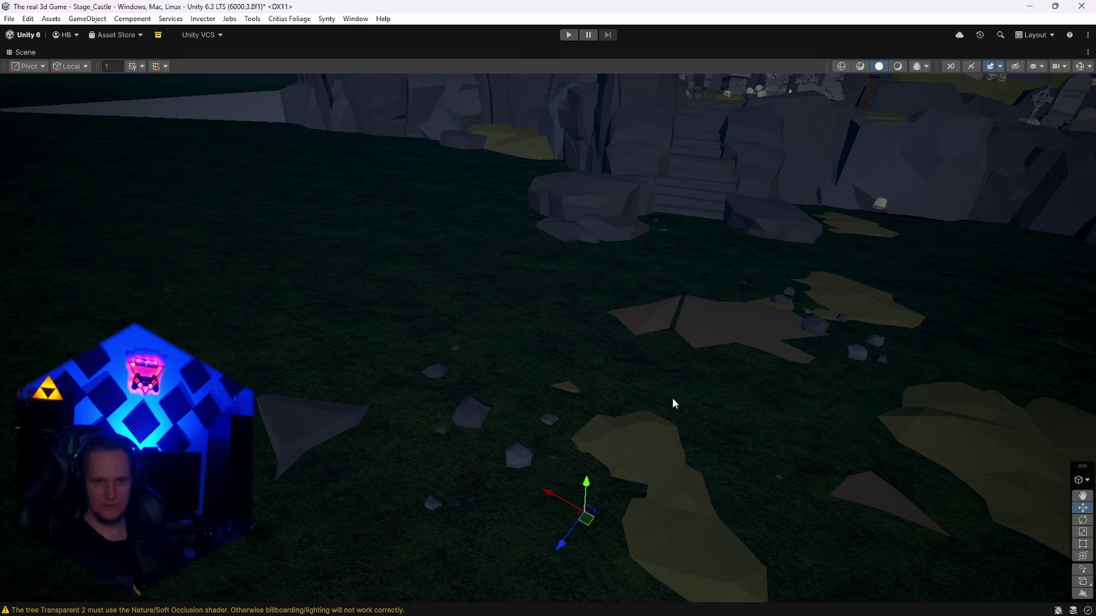
{"action": "key", "text": "Delete"}
{"action": "left_click", "coordinate": [724, 330]}
{"action": "key", "text": "Delete"}
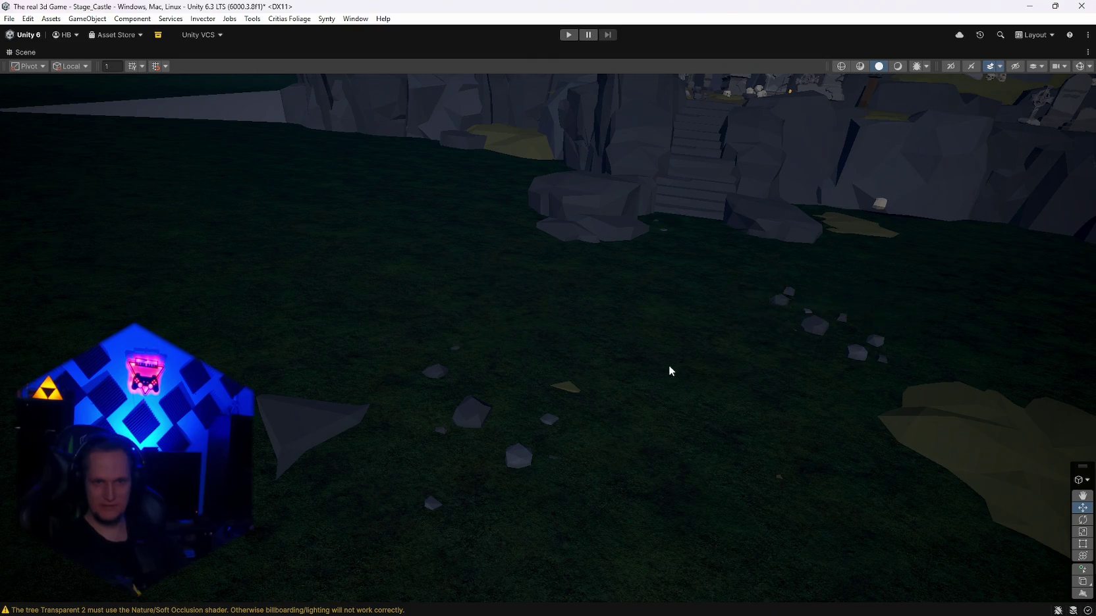
Step: Delete the large and smaller yellow patches and the stray rocks around them
{"action": "left_click_drag", "start_coordinate": [672, 370], "coordinate": [773, 351]}
{"action": "left_click", "coordinate": [710, 319]}
{"action": "key", "text": "Delete"}
{"action": "left_click", "coordinate": [742, 315]}
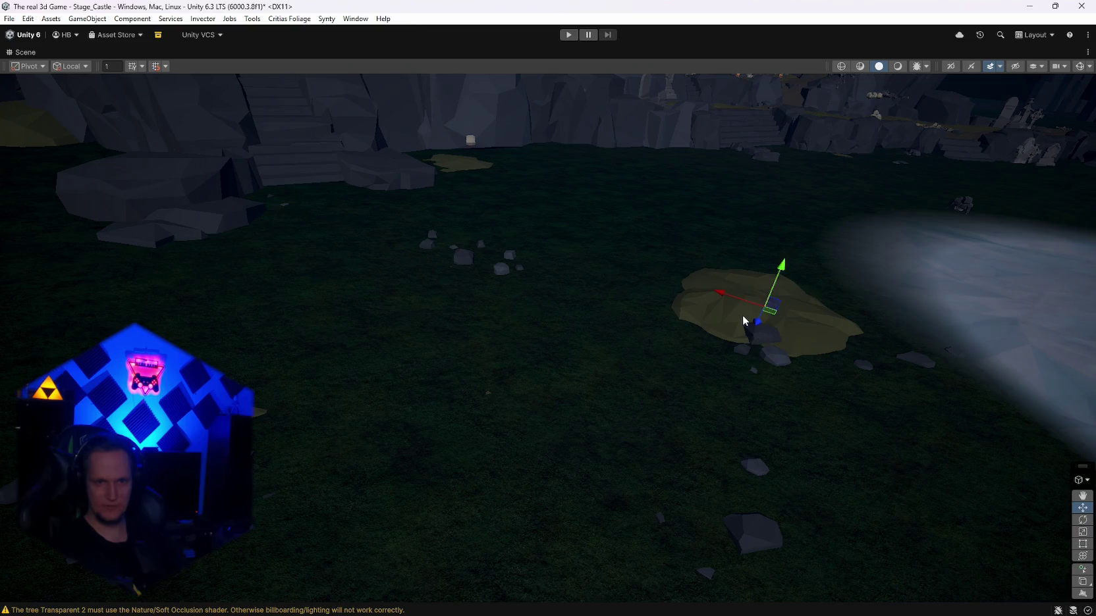
{"action": "key", "text": "Delete"}
{"action": "left_click", "coordinate": [760, 331]}
{"action": "key", "text": "Delete"}
{"action": "left_click", "coordinate": [911, 355]}
{"action": "key", "text": "Delete"}
{"action": "left_click", "coordinate": [751, 531]}
{"action": "key", "text": "Delete"}
Step: Delete the triangular rock and the small triangular shard
{"action": "mouse_move", "coordinate": [616, 386]}
{"action": "left_mouse_down"}
{"action": "mouse_move", "coordinate": [605, 310]}
{"action": "mouse_move", "coordinate": [553, 339]}
{"action": "mouse_move", "coordinate": [520, 387]}
{"action": "left_mouse_up"}
{"action": "key", "text": "Delete"}
{"action": "key", "text": "Delete"}
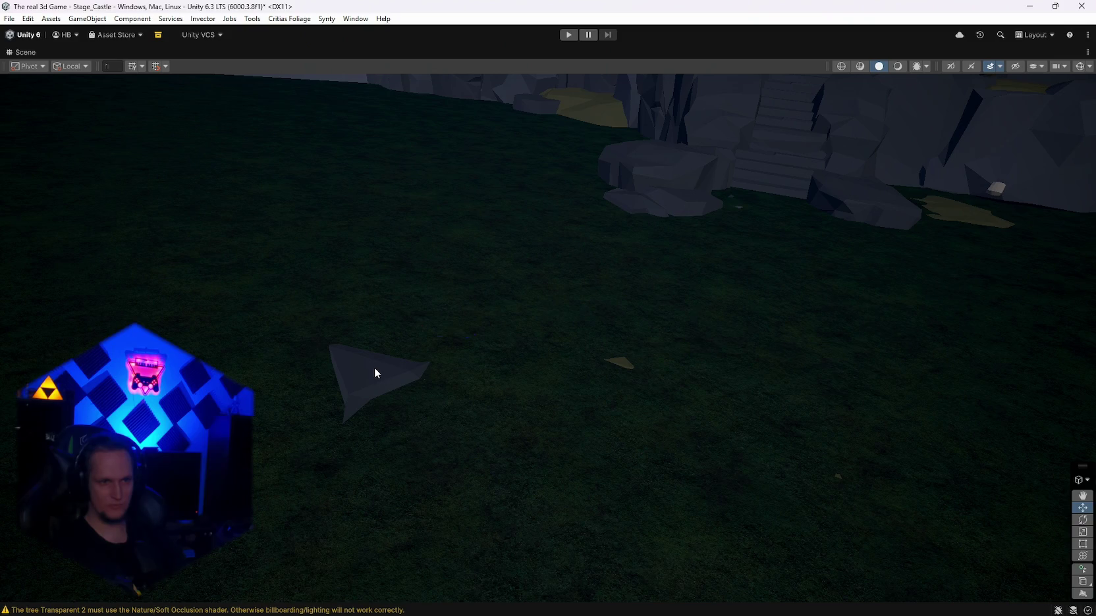
{"action": "left_click", "coordinate": [374, 367]}
{"action": "key", "text": "Delete"}
{"action": "left_click", "coordinate": [624, 369]}
{"action": "key", "text": "Delete"}
{"action": "mouse_move", "coordinate": [623, 367]}
{"action": "left_mouse_down"}
{"action": "mouse_move", "coordinate": [575, 373]}
{"action": "mouse_move", "coordinate": [783, 321]}
{"action": "mouse_move", "coordinate": [830, 328]}
{"action": "mouse_move", "coordinate": [831, 359]}
{"action": "mouse_move", "coordinate": [506, 359]}
{"action": "left_mouse_up"}
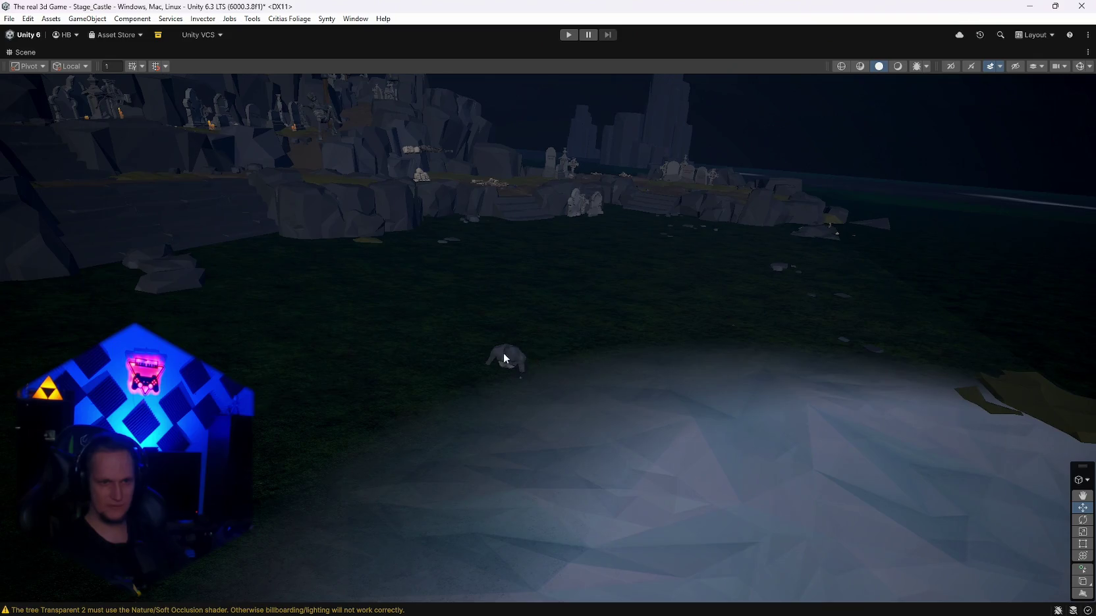
Step: Delete four stray rocks scattered on the grass
{"action": "scroll", "coordinate": [502, 351], "scroll_direction": "up", "scroll_amount": 5}
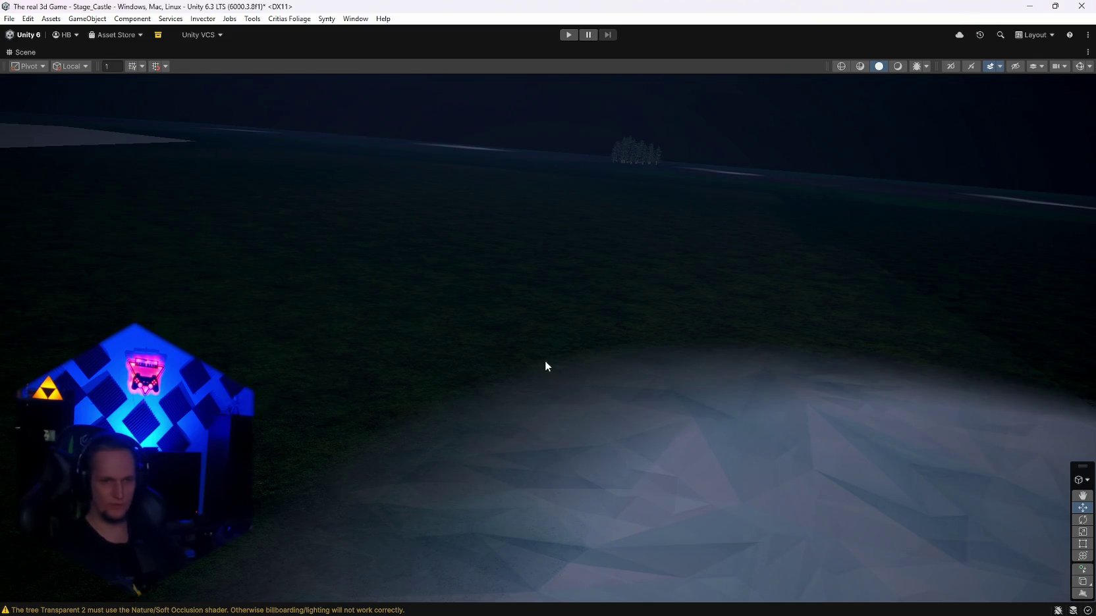
{"action": "left_click", "coordinate": [513, 359]}
{"action": "key", "text": "Delete"}
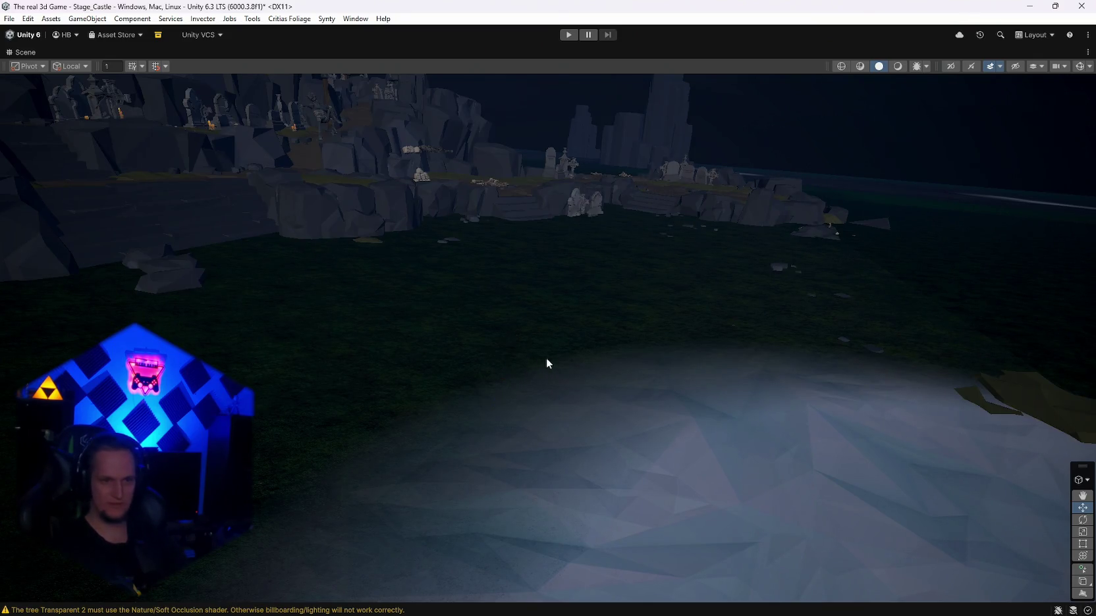
{"action": "scroll", "coordinate": [541, 358], "scroll_direction": "up", "scroll_amount": 5}
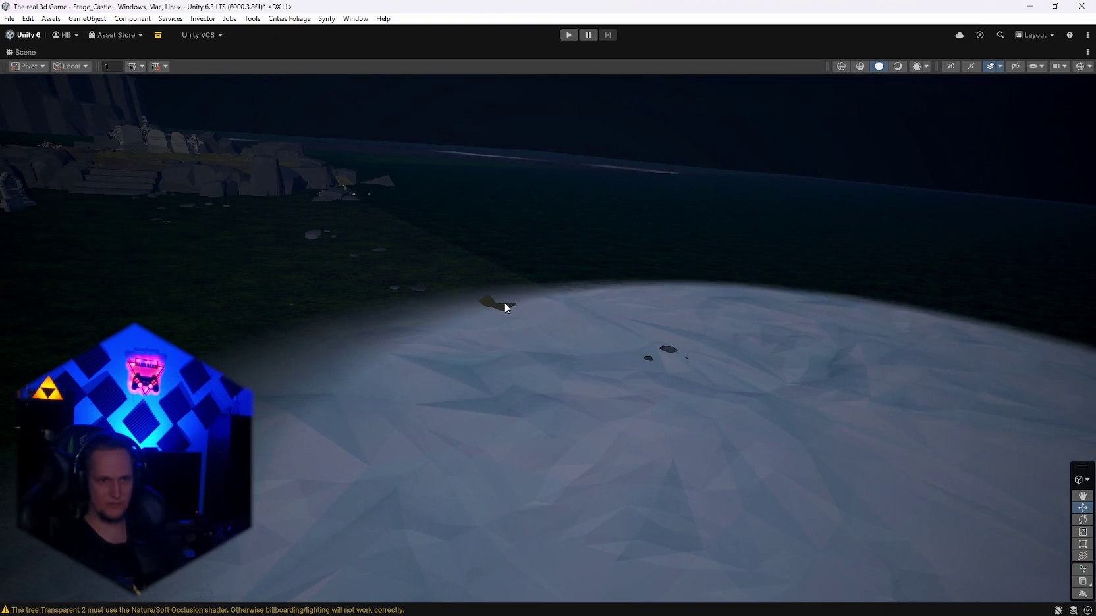
{"action": "left_click", "coordinate": [669, 351]}
{"action": "key", "text": "Delete"}
{"action": "mouse_move", "coordinate": [702, 362]}
{"action": "left_mouse_down"}
{"action": "mouse_move", "coordinate": [654, 334]}
{"action": "mouse_move", "coordinate": [600, 330]}
{"action": "mouse_move", "coordinate": [625, 380]}
{"action": "mouse_move", "coordinate": [680, 428]}
{"action": "left_mouse_up"}
{"action": "left_click", "coordinate": [626, 378]}
{"action": "key", "text": "Delete"}
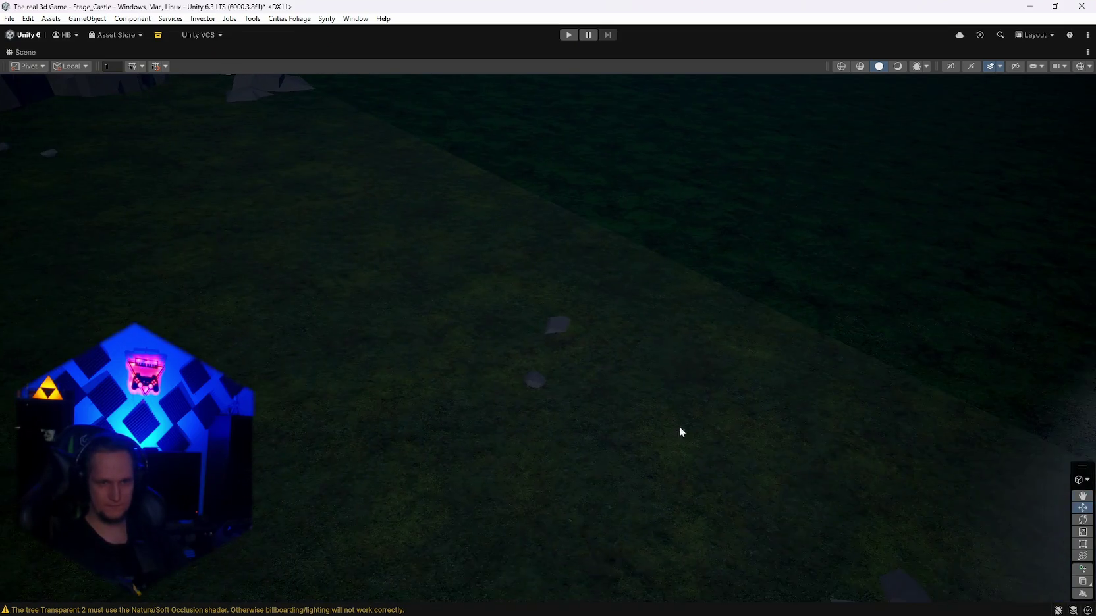
{"action": "left_click", "coordinate": [562, 332]}
{"action": "key", "text": "Delete"}
Step: Delete the nearby stones, big rock, dark object and flat stone toward the water
{"action": "mouse_move", "coordinate": [576, 332]}
{"action": "left_mouse_down"}
{"action": "mouse_move", "coordinate": [802, 428]}
{"action": "mouse_move", "coordinate": [523, 296]}
{"action": "mouse_move", "coordinate": [465, 309]}
{"action": "mouse_move", "coordinate": [623, 159]}
{"action": "left_mouse_up"}
{"action": "left_click", "coordinate": [751, 406]}
{"action": "key", "text": "Delete"}
{"action": "key", "text": "Delete"}
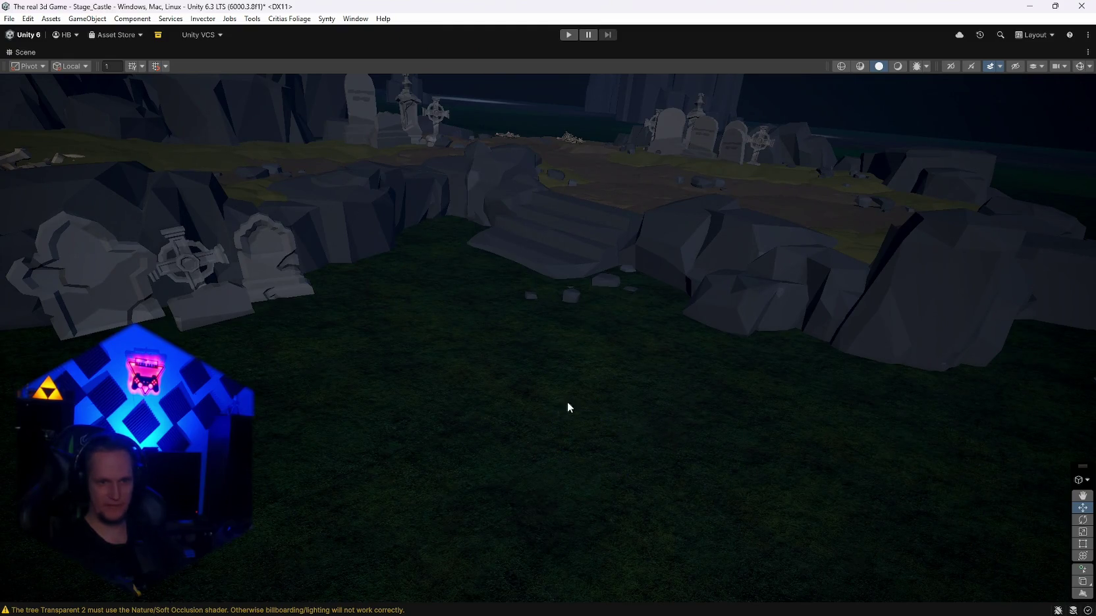
{"action": "left_click_drag", "start_coordinate": [591, 407], "coordinate": [839, 395]}
{"action": "left_click", "coordinate": [653, 315]}
{"action": "key", "text": "Delete"}
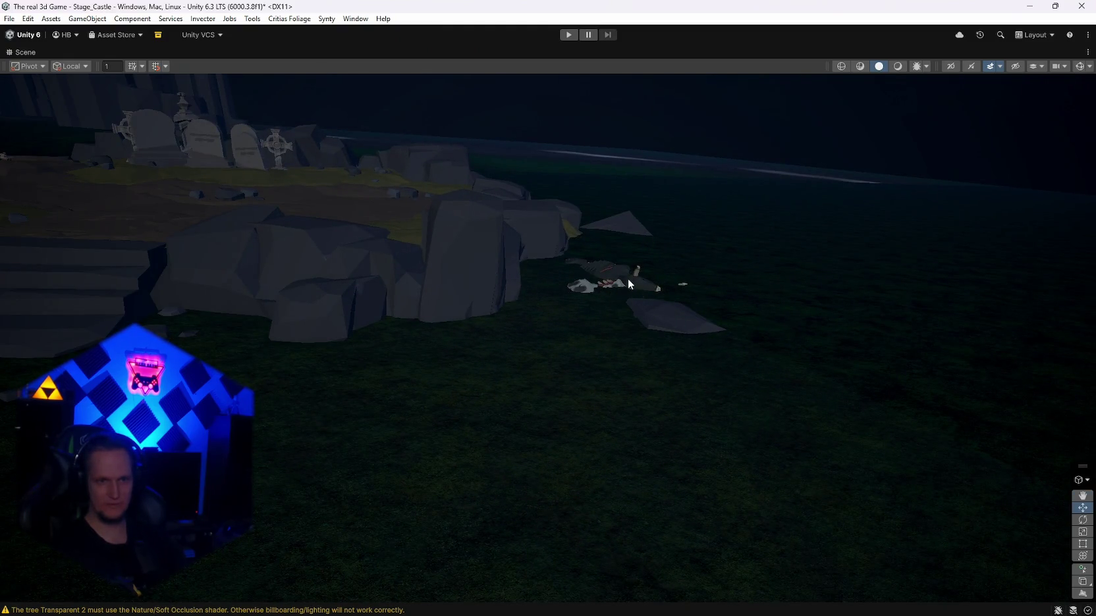
{"action": "left_click", "coordinate": [628, 276]}
{"action": "key", "text": "Delete"}
{"action": "left_click", "coordinate": [650, 314]}
{"action": "key", "text": "Delete"}
{"action": "left_click", "coordinate": [623, 282]}
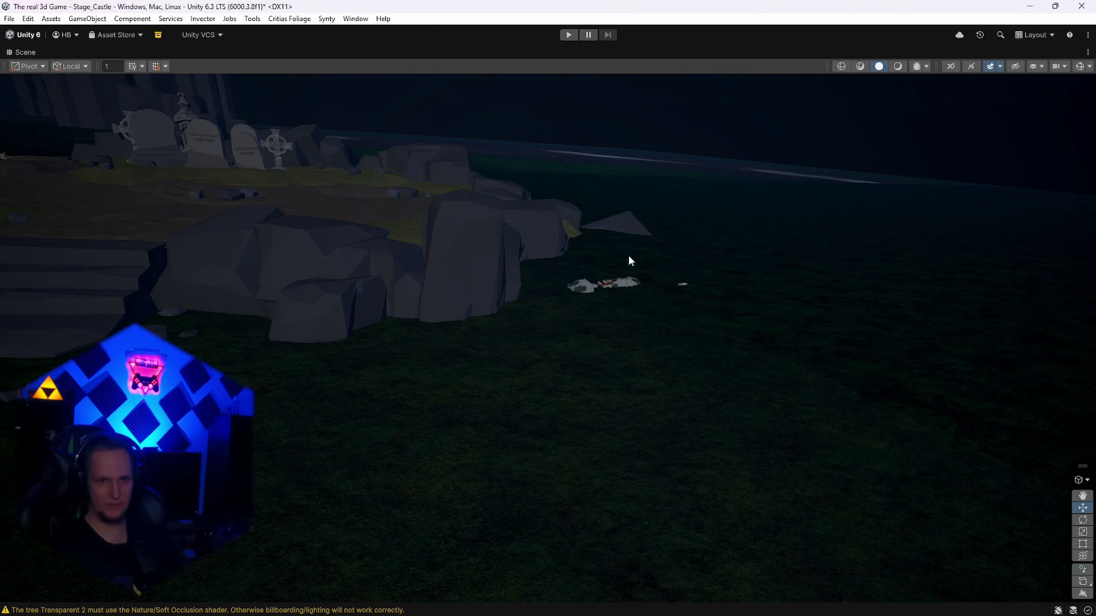
{"action": "key", "text": "Delete"}
Step: Undo the last deletion, then delete the skull and bone pile on the grass
{"action": "key", "text": "ctrl+z"}
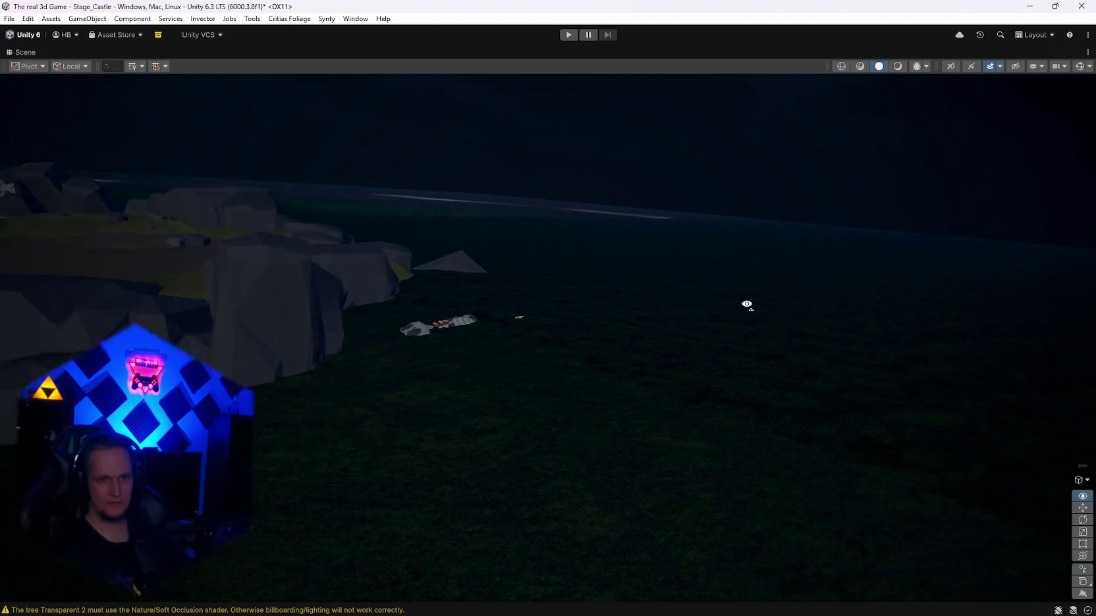
{"action": "left_click", "coordinate": [599, 425]}
{"action": "key", "text": "Delete"}
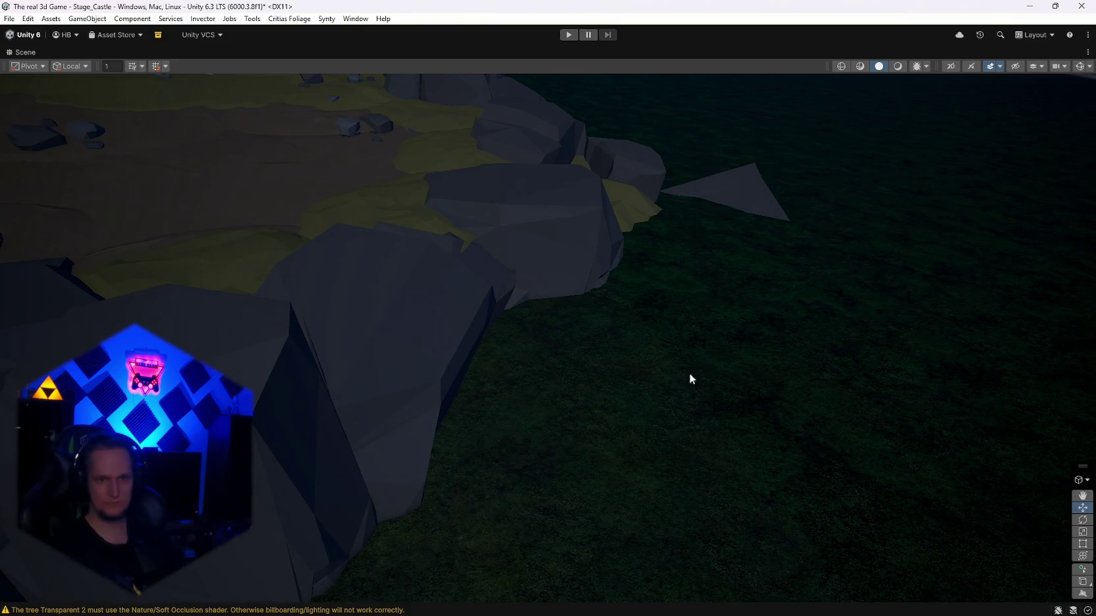
{"action": "mouse_move", "coordinate": [737, 212]}
{"action": "left_mouse_down"}
{"action": "mouse_move", "coordinate": [357, 244]}
{"action": "mouse_move", "coordinate": [345, 230]}
{"action": "mouse_move", "coordinate": [552, 224]}
{"action": "mouse_move", "coordinate": [509, 225]}
{"action": "mouse_move", "coordinate": [489, 244]}
{"action": "mouse_move", "coordinate": [387, 247]}
{"action": "mouse_move", "coordinate": [613, 278]}
{"action": "left_mouse_up"}
{"action": "left_click", "coordinate": [664, 289]}
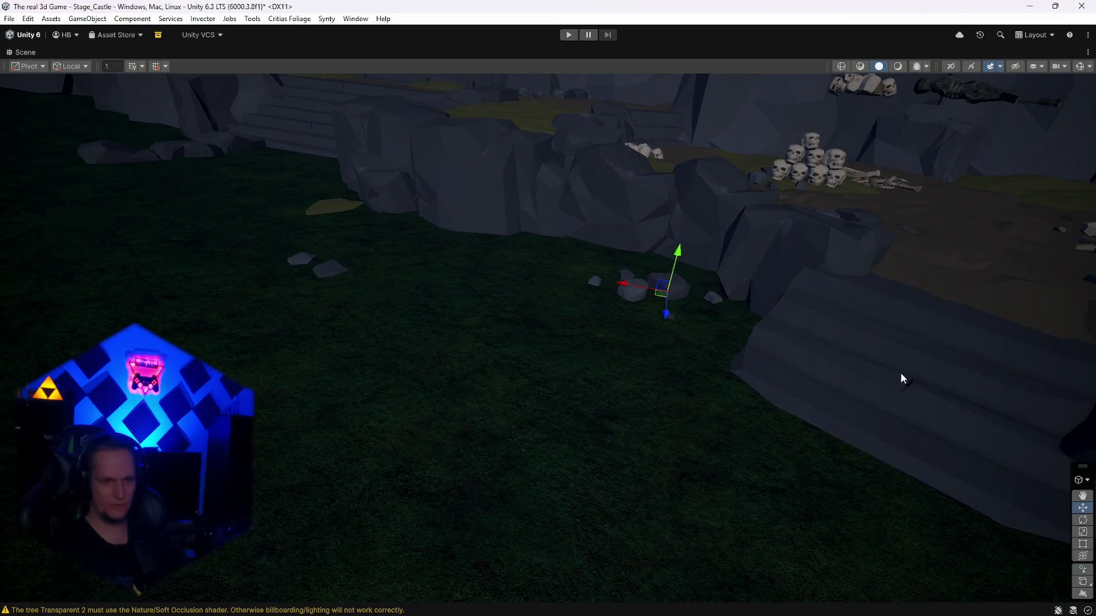
Step: Delete the small rock cluster, stray stones, and front, middle and flat rocks by the stairs
{"action": "key", "text": "Delete"}
{"action": "left_click", "coordinate": [329, 270]}
{"action": "key", "text": "Delete"}
{"action": "mouse_move", "coordinate": [518, 330]}
{"action": "left_mouse_down"}
{"action": "mouse_move", "coordinate": [406, 299]}
{"action": "mouse_move", "coordinate": [428, 289]}
{"action": "mouse_move", "coordinate": [612, 367]}
{"action": "left_mouse_up"}
{"action": "left_click", "coordinate": [599, 363]}
{"action": "key", "text": "Delete"}
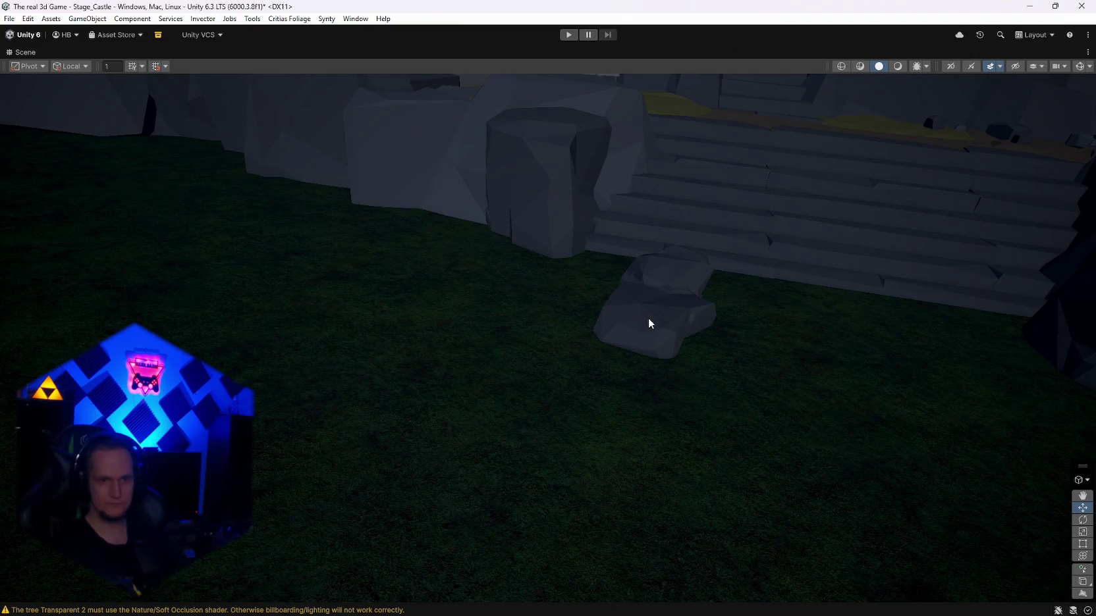
{"action": "left_click", "coordinate": [648, 317]}
{"action": "key", "text": "Delete"}
{"action": "mouse_move", "coordinate": [668, 282]}
{"action": "left_mouse_down"}
{"action": "mouse_move", "coordinate": [521, 331]}
{"action": "mouse_move", "coordinate": [631, 272]}
{"action": "left_mouse_up"}
{"action": "left_click", "coordinate": [602, 268]}
{"action": "key", "text": "Delete"}
Step: Delete the stray skeleton and inspect the lamp post in the graveyard
{"action": "mouse_move", "coordinate": [616, 347]}
{"action": "left_mouse_down"}
{"action": "mouse_move", "coordinate": [702, 284]}
{"action": "mouse_move", "coordinate": [465, 317]}
{"action": "mouse_move", "coordinate": [584, 361]}
{"action": "mouse_move", "coordinate": [535, 363]}
{"action": "left_mouse_up"}
{"action": "left_click", "coordinate": [585, 360]}
{"action": "key", "text": "Delete"}
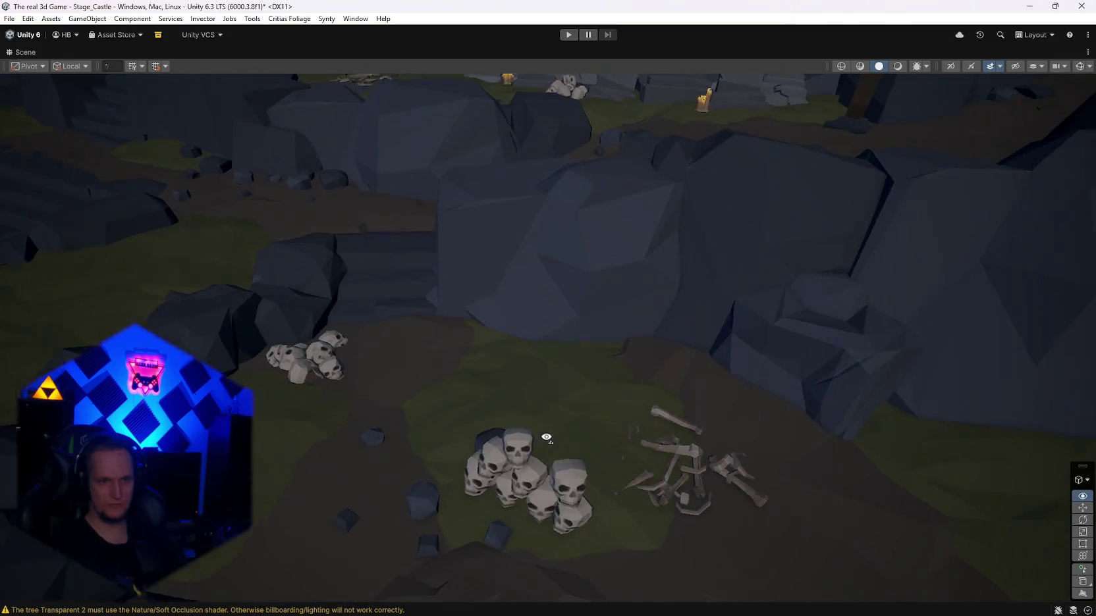
{"action": "left_click_drag", "start_coordinate": [601, 429], "coordinate": [729, 422]}
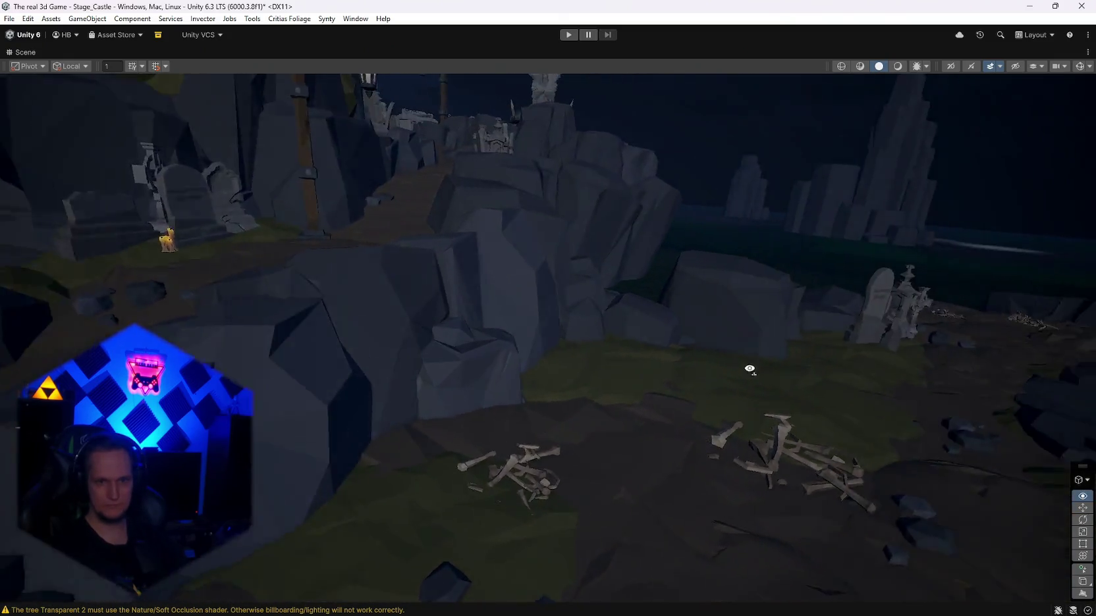
{"action": "mouse_move", "coordinate": [750, 369]}
{"action": "left_mouse_down"}
{"action": "mouse_move", "coordinate": [795, 387]}
{"action": "mouse_move", "coordinate": [776, 382]}
{"action": "left_mouse_up"}
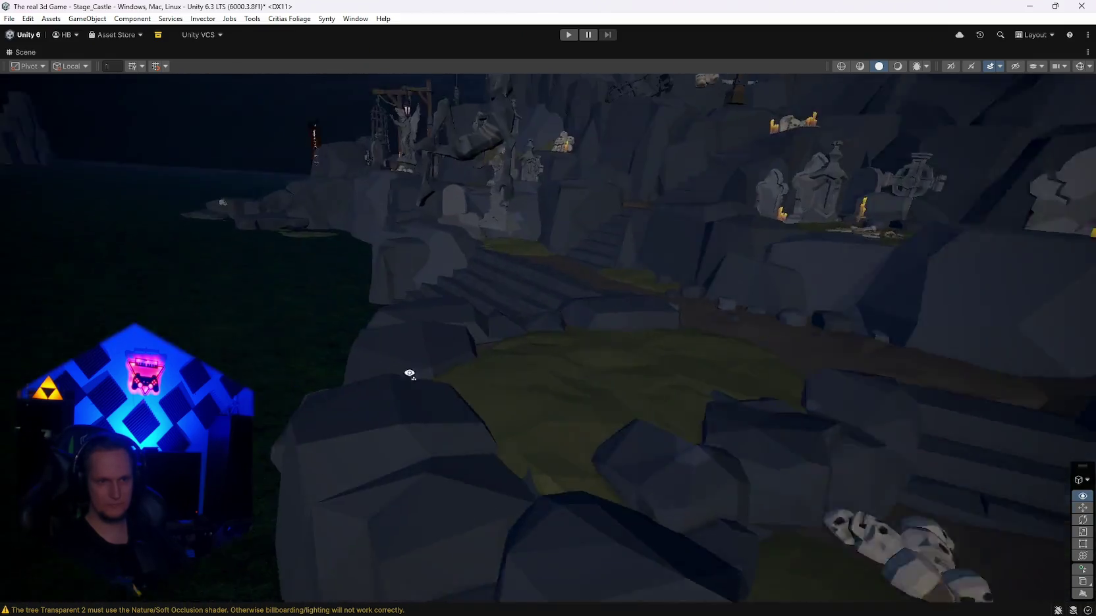
{"action": "mouse_move", "coordinate": [409, 373]}
{"action": "left_mouse_down"}
{"action": "mouse_move", "coordinate": [455, 359]}
{"action": "mouse_move", "coordinate": [668, 406]}
{"action": "mouse_move", "coordinate": [535, 448]}
{"action": "mouse_move", "coordinate": [739, 405]}
{"action": "mouse_move", "coordinate": [727, 392]}
{"action": "mouse_move", "coordinate": [492, 379]}
{"action": "mouse_move", "coordinate": [545, 386]}
{"action": "mouse_move", "coordinate": [527, 382]}
{"action": "left_mouse_up"}
{"action": "left_click", "coordinate": [527, 382]}
{"action": "mouse_move", "coordinate": [638, 411]}
{"action": "left_mouse_down"}
{"action": "mouse_move", "coordinate": [682, 402]}
{"action": "mouse_move", "coordinate": [507, 338]}
{"action": "mouse_move", "coordinate": [492, 427]}
{"action": "mouse_move", "coordinate": [672, 426]}
{"action": "mouse_move", "coordinate": [527, 389]}
{"action": "mouse_move", "coordinate": [506, 403]}
{"action": "mouse_move", "coordinate": [528, 443]}
{"action": "mouse_move", "coordinate": [383, 455]}
{"action": "mouse_move", "coordinate": [488, 447]}
{"action": "left_mouse_up"}
Step: Delete the angel statue, the skull pile below it, the stray candle and the bone totem
{"action": "left_click", "coordinate": [488, 448]}
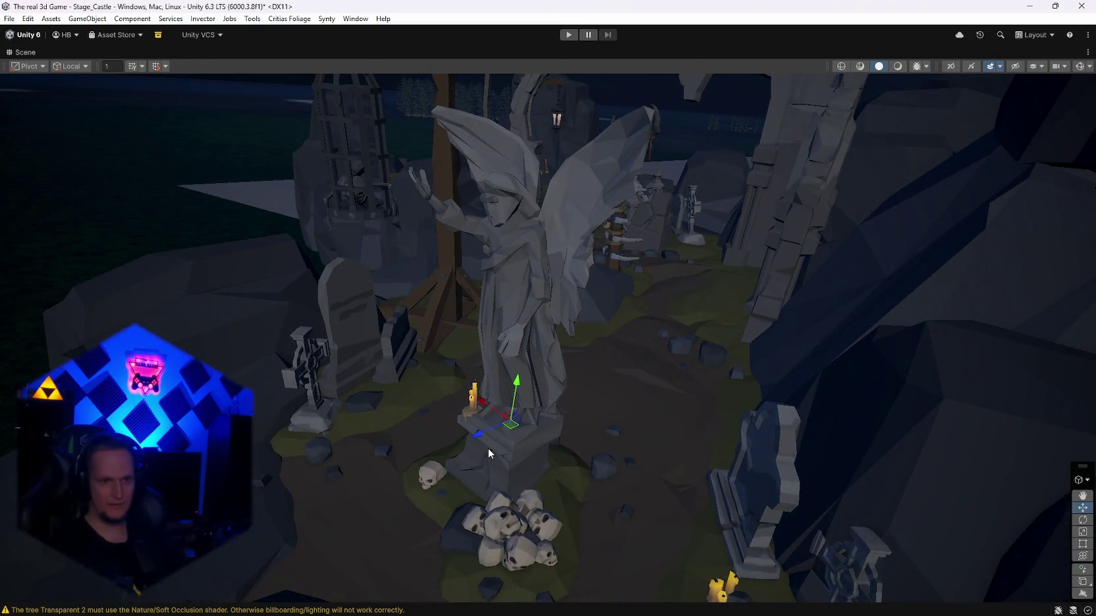
{"action": "key", "text": "Delete"}
{"action": "left_click", "coordinate": [507, 523]}
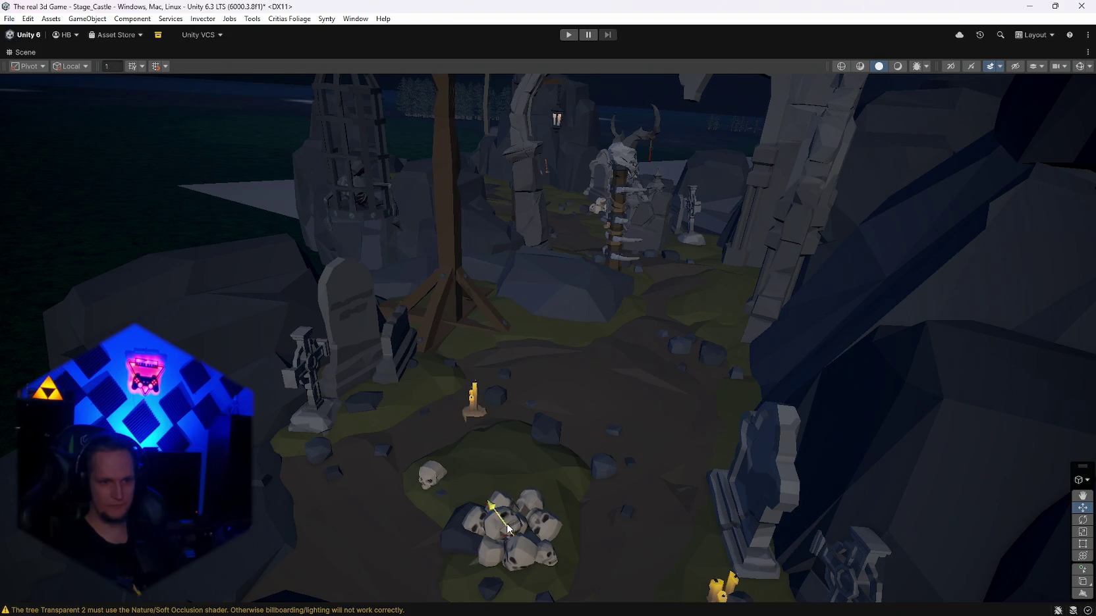
{"action": "key", "text": "Delete"}
{"action": "left_click", "coordinate": [474, 414]}
{"action": "key", "text": "Delete"}
{"action": "mouse_move", "coordinate": [484, 523]}
{"action": "left_mouse_down"}
{"action": "mouse_move", "coordinate": [445, 514]}
{"action": "mouse_move", "coordinate": [502, 496]}
{"action": "mouse_move", "coordinate": [540, 421]}
{"action": "mouse_move", "coordinate": [575, 386]}
{"action": "mouse_move", "coordinate": [759, 357]}
{"action": "mouse_move", "coordinate": [734, 347]}
{"action": "mouse_move", "coordinate": [751, 341]}
{"action": "mouse_move", "coordinate": [673, 332]}
{"action": "mouse_move", "coordinate": [719, 346]}
{"action": "mouse_move", "coordinate": [554, 372]}
{"action": "left_mouse_up"}
{"action": "left_click", "coordinate": [557, 370]}
{"action": "key", "text": "Delete"}
Step: Check the wooden path and ground patch, then delete two small rocks on the grass
{"action": "mouse_move", "coordinate": [631, 398]}
{"action": "left_mouse_down"}
{"action": "mouse_move", "coordinate": [710, 300]}
{"action": "mouse_move", "coordinate": [703, 367]}
{"action": "mouse_move", "coordinate": [606, 380]}
{"action": "left_mouse_up"}
{"action": "mouse_move", "coordinate": [581, 342]}
{"action": "left_mouse_down"}
{"action": "mouse_move", "coordinate": [716, 284]}
{"action": "mouse_move", "coordinate": [688, 322]}
{"action": "left_mouse_up"}
{"action": "mouse_move", "coordinate": [729, 369]}
{"action": "left_mouse_down"}
{"action": "mouse_move", "coordinate": [764, 345]}
{"action": "mouse_move", "coordinate": [866, 402]}
{"action": "mouse_move", "coordinate": [876, 428]}
{"action": "mouse_move", "coordinate": [861, 448]}
{"action": "mouse_move", "coordinate": [787, 469]}
{"action": "mouse_move", "coordinate": [632, 409]}
{"action": "left_mouse_up"}
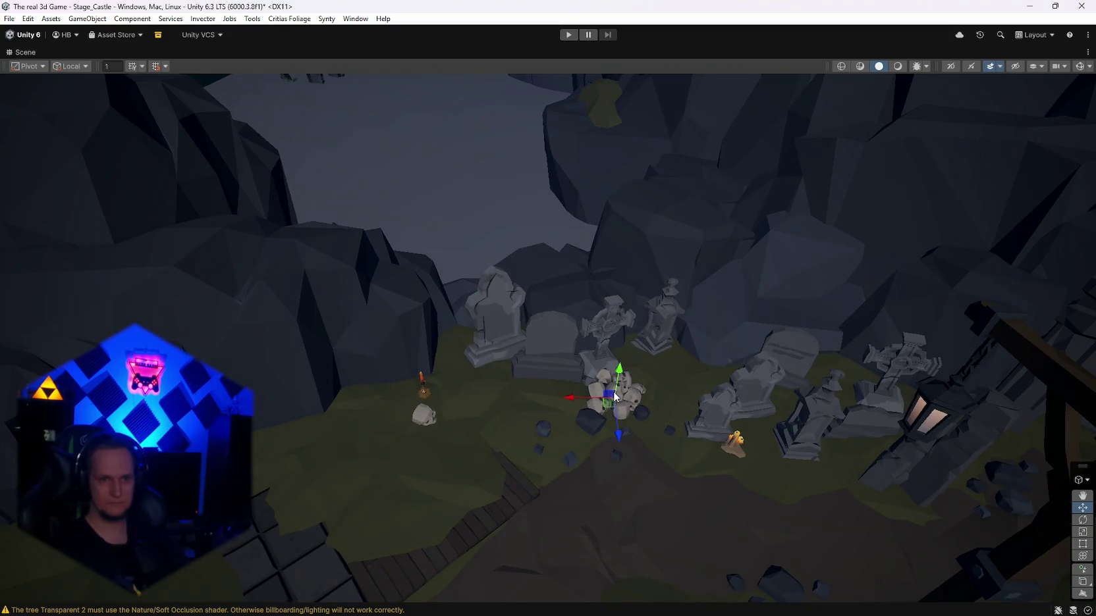
{"action": "mouse_move", "coordinate": [690, 451]}
{"action": "left_mouse_down"}
{"action": "mouse_move", "coordinate": [582, 442]}
{"action": "mouse_move", "coordinate": [582, 378]}
{"action": "mouse_move", "coordinate": [963, 370]}
{"action": "mouse_move", "coordinate": [778, 453]}
{"action": "mouse_move", "coordinate": [805, 437]}
{"action": "mouse_move", "coordinate": [871, 452]}
{"action": "mouse_move", "coordinate": [665, 434]}
{"action": "left_mouse_up"}
{"action": "left_click", "coordinate": [567, 420]}
{"action": "mouse_move", "coordinate": [567, 420]}
{"action": "left_mouse_down"}
{"action": "mouse_move", "coordinate": [741, 384]}
{"action": "mouse_move", "coordinate": [881, 383]}
{"action": "mouse_move", "coordinate": [793, 363]}
{"action": "mouse_move", "coordinate": [462, 376]}
{"action": "left_mouse_up"}
{"action": "left_click", "coordinate": [522, 351]}
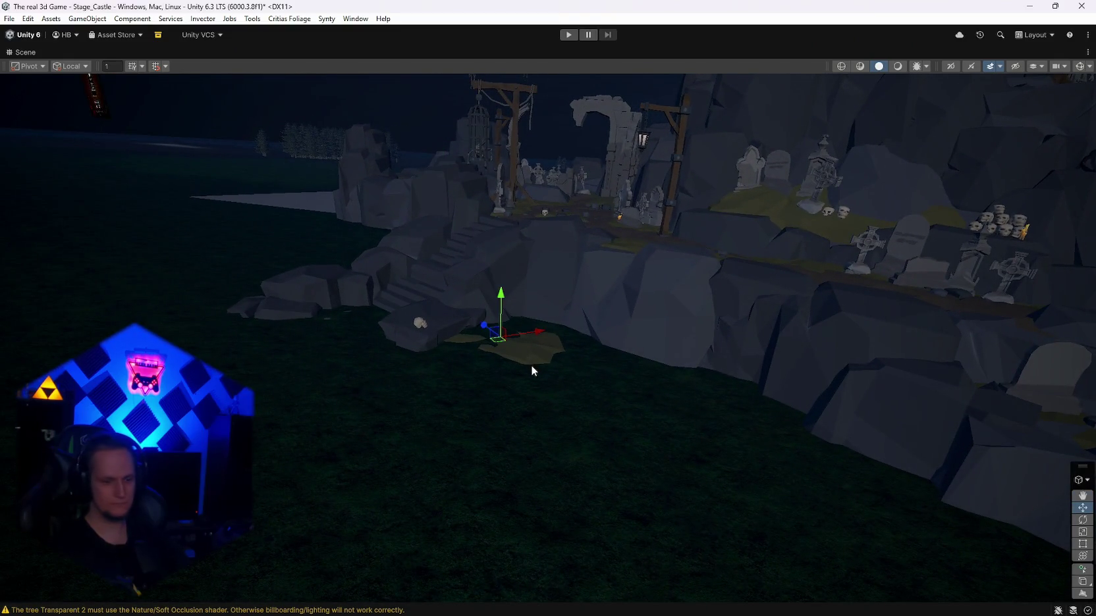
{"action": "mouse_move", "coordinate": [555, 399]}
{"action": "left_mouse_down"}
{"action": "mouse_move", "coordinate": [731, 362]}
{"action": "mouse_move", "coordinate": [712, 364]}
{"action": "mouse_move", "coordinate": [734, 372]}
{"action": "mouse_move", "coordinate": [715, 387]}
{"action": "mouse_move", "coordinate": [627, 374]}
{"action": "left_mouse_up"}
{"action": "mouse_move", "coordinate": [499, 288]}
{"action": "left_mouse_down"}
{"action": "mouse_move", "coordinate": [738, 318]}
{"action": "mouse_move", "coordinate": [587, 387]}
{"action": "left_mouse_up"}
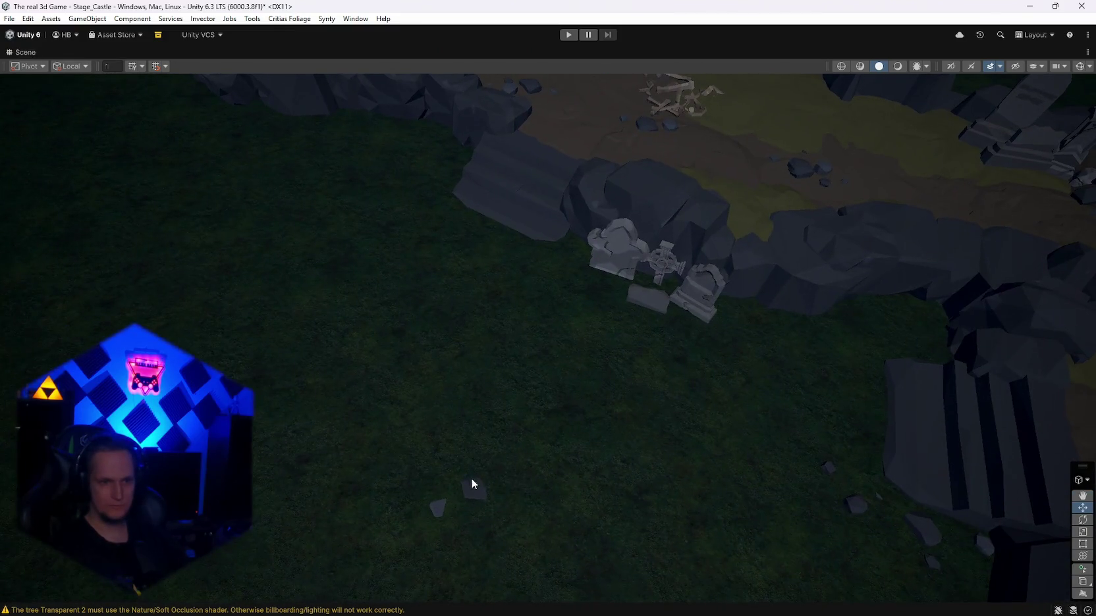
{"action": "left_click", "coordinate": [474, 486]}
{"action": "key", "text": "Delete"}
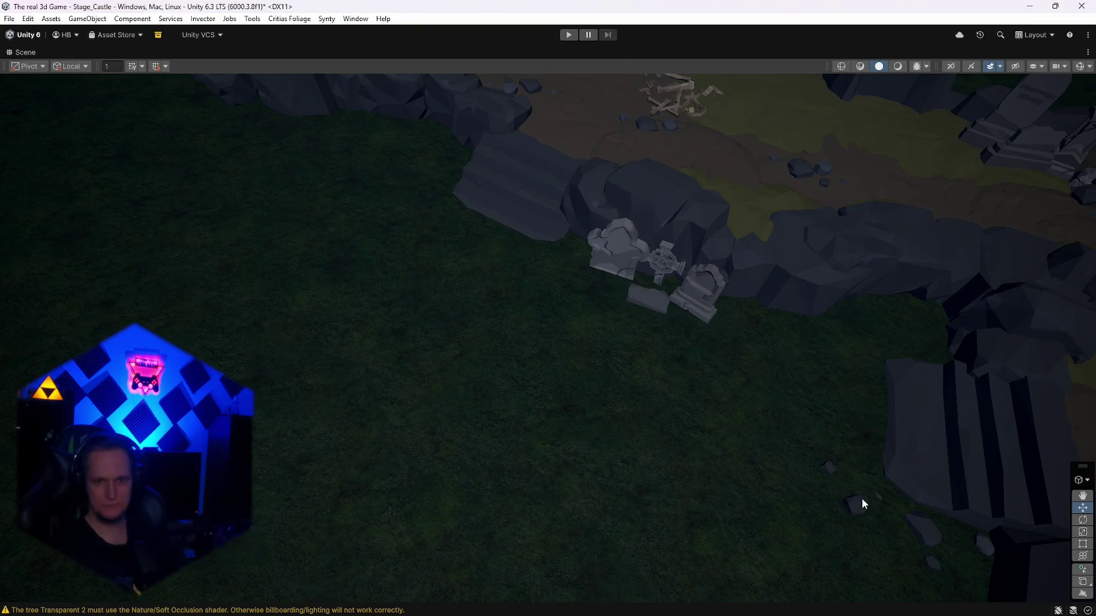
{"action": "mouse_move", "coordinate": [829, 508]}
{"action": "left_mouse_down"}
{"action": "mouse_move", "coordinate": [1064, 461]}
{"action": "mouse_move", "coordinate": [1080, 435]}
{"action": "left_mouse_up"}
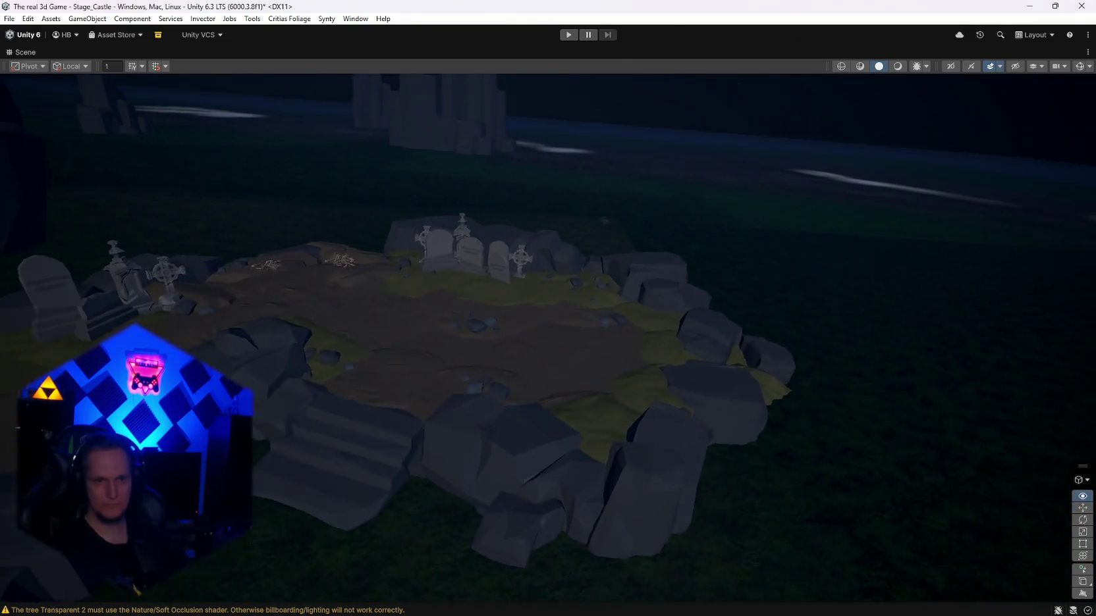
{"action": "mouse_move", "coordinate": [17, 400]}
{"action": "left_mouse_down"}
{"action": "mouse_move", "coordinate": [1048, 379]}
{"action": "mouse_move", "coordinate": [993, 376]}
{"action": "left_mouse_up"}
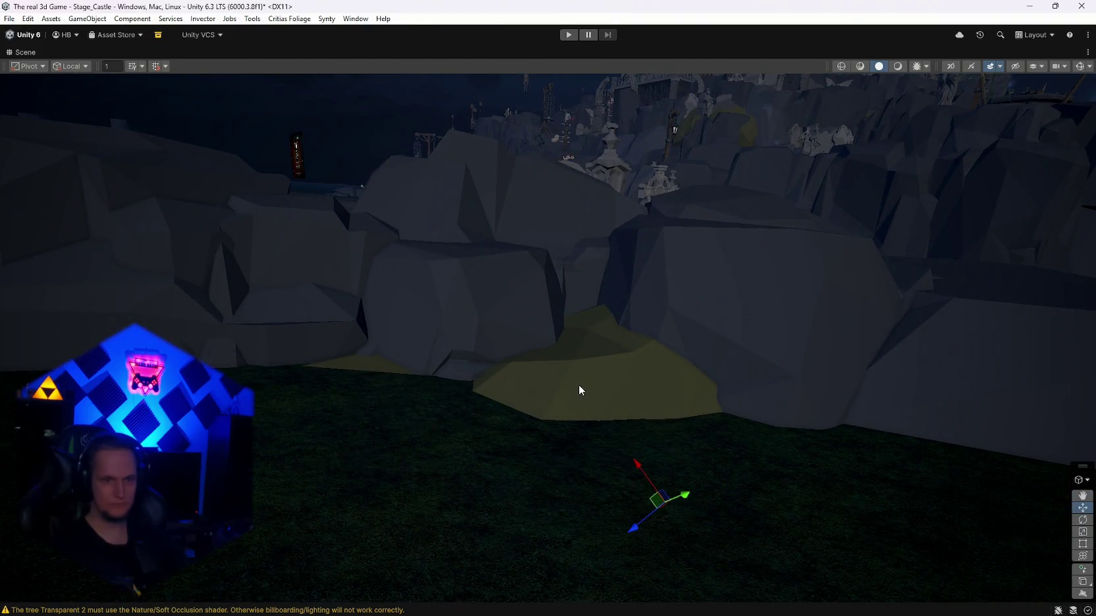
{"action": "mouse_move", "coordinate": [580, 388]}
{"action": "left_mouse_down"}
{"action": "mouse_move", "coordinate": [631, 367]}
{"action": "mouse_move", "coordinate": [739, 355]}
{"action": "mouse_move", "coordinate": [668, 393]}
{"action": "mouse_move", "coordinate": [688, 369]}
{"action": "mouse_move", "coordinate": [724, 360]}
{"action": "mouse_move", "coordinate": [928, 384]}
{"action": "mouse_move", "coordinate": [888, 407]}
{"action": "mouse_move", "coordinate": [808, 406]}
{"action": "mouse_move", "coordinate": [680, 440]}
{"action": "mouse_move", "coordinate": [578, 443]}
{"action": "left_mouse_up"}
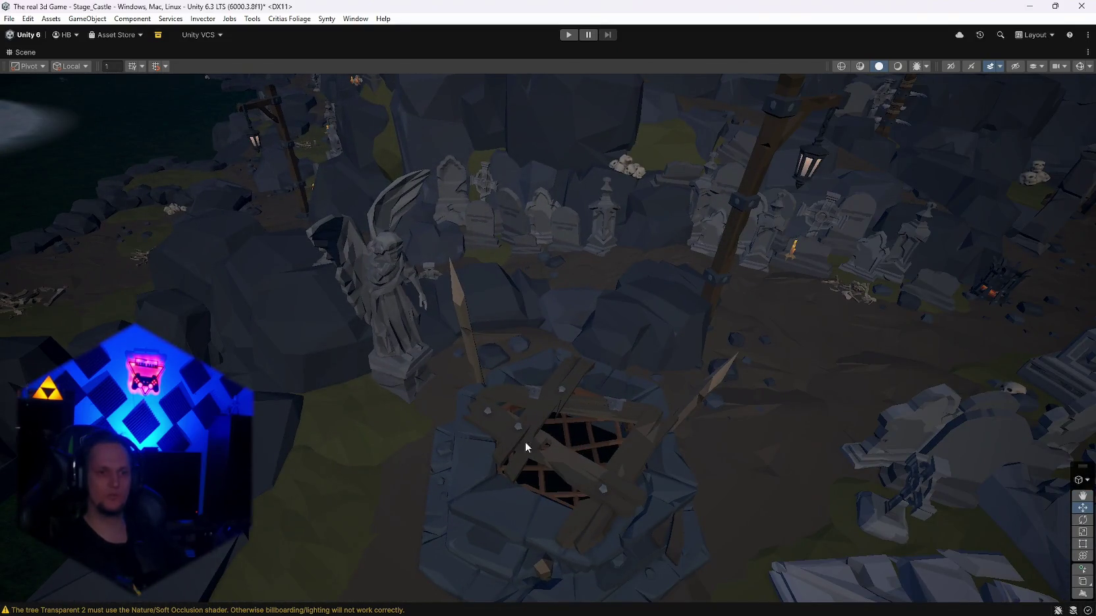
{"action": "mouse_move", "coordinate": [468, 372]}
{"action": "left_mouse_down"}
{"action": "mouse_move", "coordinate": [540, 424]}
{"action": "mouse_move", "coordinate": [533, 408]}
{"action": "mouse_move", "coordinate": [391, 380]}
{"action": "mouse_move", "coordinate": [375, 399]}
{"action": "mouse_move", "coordinate": [469, 362]}
{"action": "mouse_move", "coordinate": [462, 427]}
{"action": "left_mouse_up"}
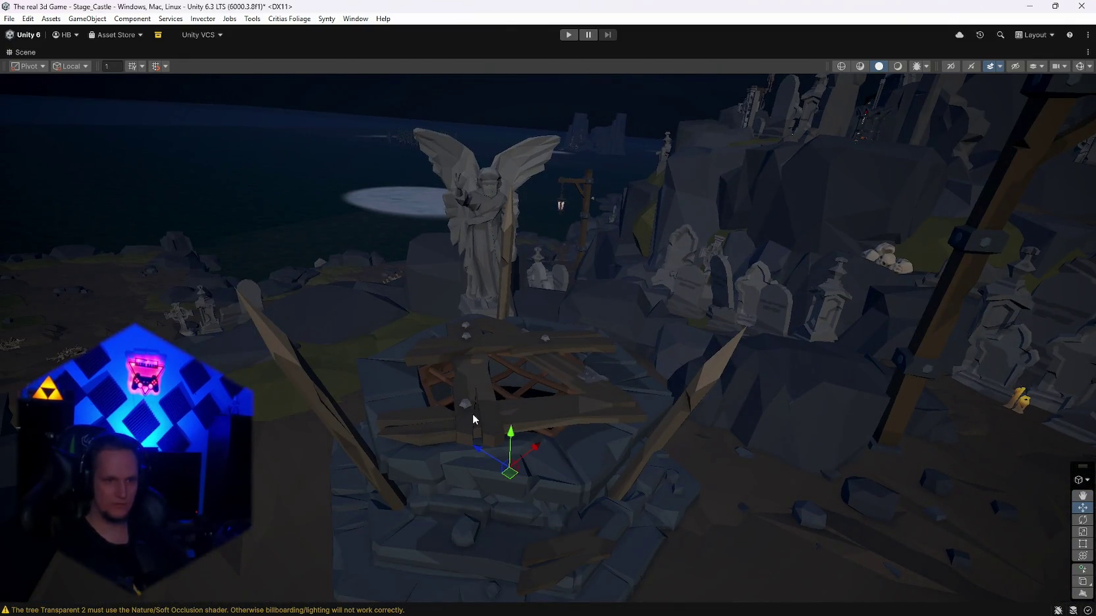
{"action": "mouse_move", "coordinate": [612, 435]}
{"action": "left_mouse_down"}
{"action": "mouse_move", "coordinate": [717, 418]}
{"action": "mouse_move", "coordinate": [815, 327]}
{"action": "mouse_move", "coordinate": [856, 342]}
{"action": "mouse_move", "coordinate": [849, 336]}
{"action": "mouse_move", "coordinate": [900, 325]}
{"action": "mouse_move", "coordinate": [653, 328]}
{"action": "mouse_move", "coordinate": [634, 336]}
{"action": "mouse_move", "coordinate": [915, 370]}
{"action": "mouse_move", "coordinate": [1018, 360]}
{"action": "mouse_move", "coordinate": [843, 367]}
{"action": "mouse_move", "coordinate": [621, 347]}
{"action": "mouse_move", "coordinate": [544, 359]}
{"action": "mouse_move", "coordinate": [702, 229]}
{"action": "mouse_move", "coordinate": [578, 375]}
{"action": "mouse_move", "coordinate": [1072, 336]}
{"action": "mouse_move", "coordinate": [13, 333]}
{"action": "left_mouse_up"}
{"action": "mouse_move", "coordinate": [1087, 345]}
{"action": "left_mouse_down"}
{"action": "mouse_move", "coordinate": [1069, 355]}
{"action": "mouse_move", "coordinate": [19, 366]}
{"action": "mouse_move", "coordinate": [1054, 367]}
{"action": "mouse_move", "coordinate": [981, 374]}
{"action": "mouse_move", "coordinate": [1004, 369]}
{"action": "mouse_move", "coordinate": [810, 313]}
{"action": "mouse_move", "coordinate": [24, 296]}
{"action": "mouse_move", "coordinate": [18, 329]}
{"action": "mouse_move", "coordinate": [90, 351]}
{"action": "left_mouse_up"}
{"action": "mouse_move", "coordinate": [1067, 330]}
{"action": "left_mouse_down"}
{"action": "mouse_move", "coordinate": [482, 287]}
{"action": "mouse_move", "coordinate": [587, 298]}
{"action": "mouse_move", "coordinate": [722, 256]}
{"action": "mouse_move", "coordinate": [939, 305]}
{"action": "mouse_move", "coordinate": [929, 267]}
{"action": "mouse_move", "coordinate": [898, 283]}
{"action": "mouse_move", "coordinate": [898, 313]}
{"action": "mouse_move", "coordinate": [912, 303]}
{"action": "mouse_move", "coordinate": [853, 294]}
{"action": "left_mouse_up"}
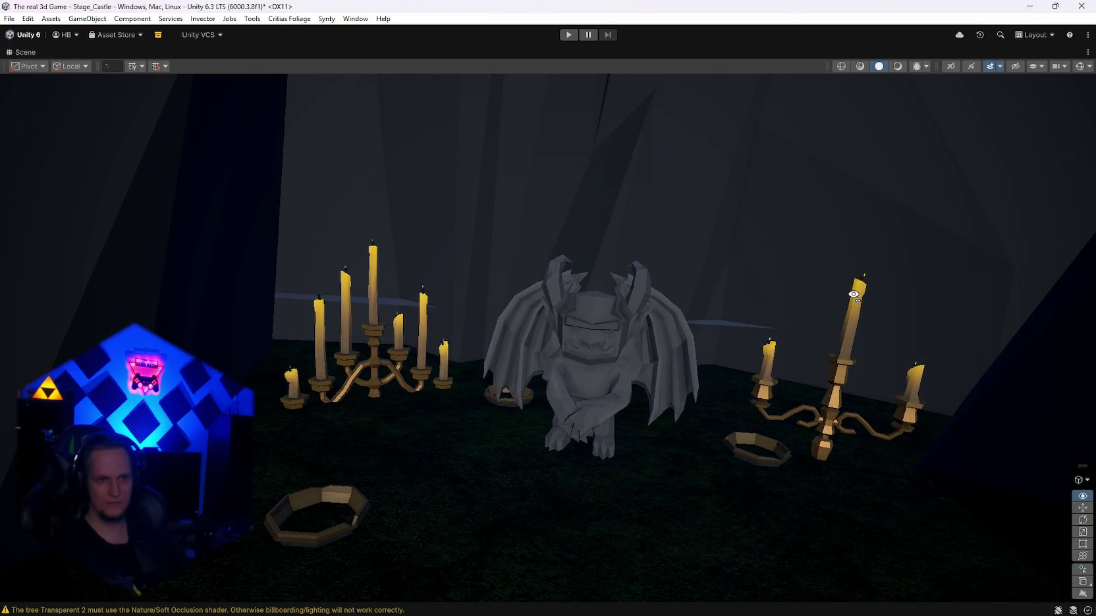
{"action": "mouse_move", "coordinate": [854, 294]}
{"action": "left_mouse_down"}
{"action": "mouse_move", "coordinate": [866, 237]}
{"action": "mouse_move", "coordinate": [900, 223]}
{"action": "mouse_move", "coordinate": [907, 262]}
{"action": "mouse_move", "coordinate": [871, 293]}
{"action": "mouse_move", "coordinate": [829, 301]}
{"action": "mouse_move", "coordinate": [834, 311]}
{"action": "mouse_move", "coordinate": [624, 318]}
{"action": "mouse_move", "coordinate": [94, 92]}
{"action": "left_mouse_up"}
{"action": "double_click", "coordinate": [22, 53]}
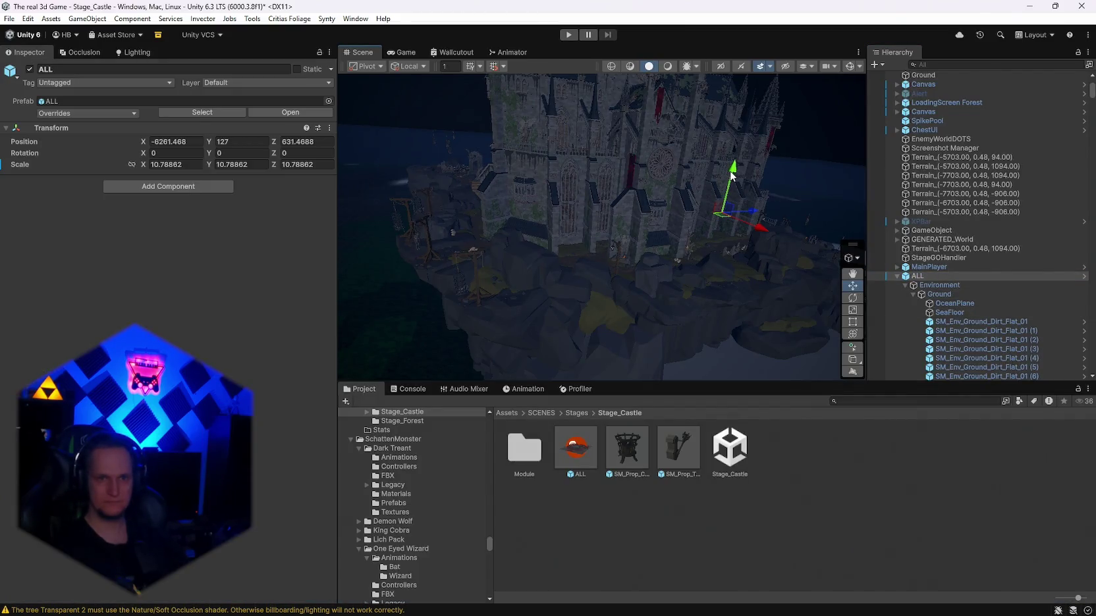
Step: Raise the ALL prefab with its Y handle until Position Y reads 132
{"action": "mouse_move", "coordinate": [733, 174]}
{"action": "left_mouse_down"}
{"action": "mouse_move", "coordinate": [732, 160]}
{"action": "mouse_move", "coordinate": [573, 227]}
{"action": "mouse_move", "coordinate": [654, 225]}
{"action": "mouse_move", "coordinate": [878, 176]}
{"action": "left_mouse_up"}
{"action": "mouse_move", "coordinate": [797, 199]}
{"action": "left_mouse_down"}
{"action": "mouse_move", "coordinate": [807, 191]}
{"action": "mouse_move", "coordinate": [801, 197]}
{"action": "left_mouse_up"}
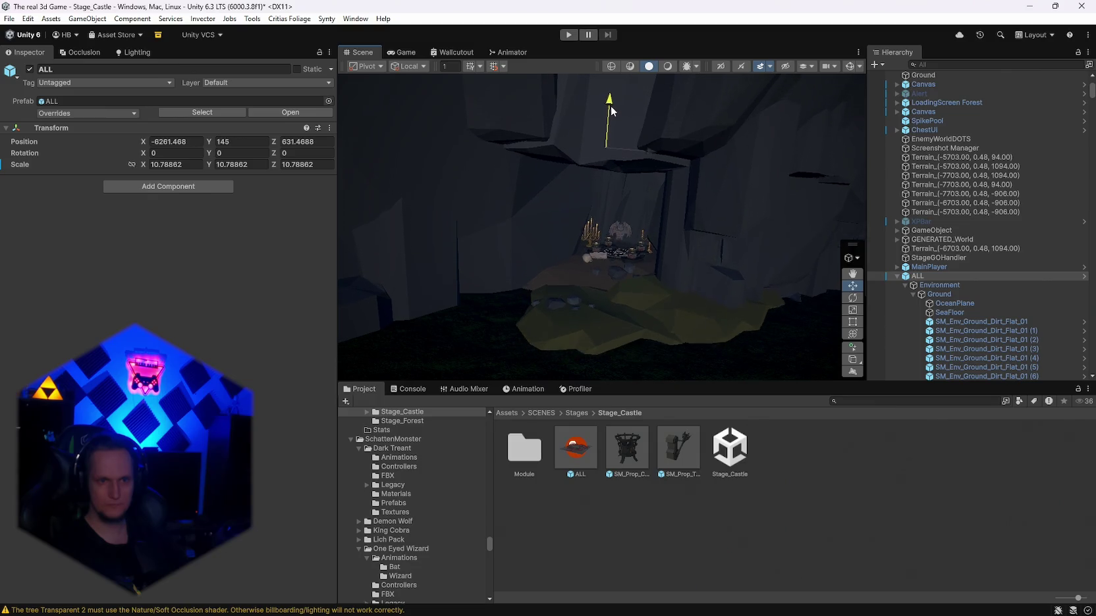
{"action": "left_click_drag", "start_coordinate": [611, 111], "coordinate": [610, 115]}
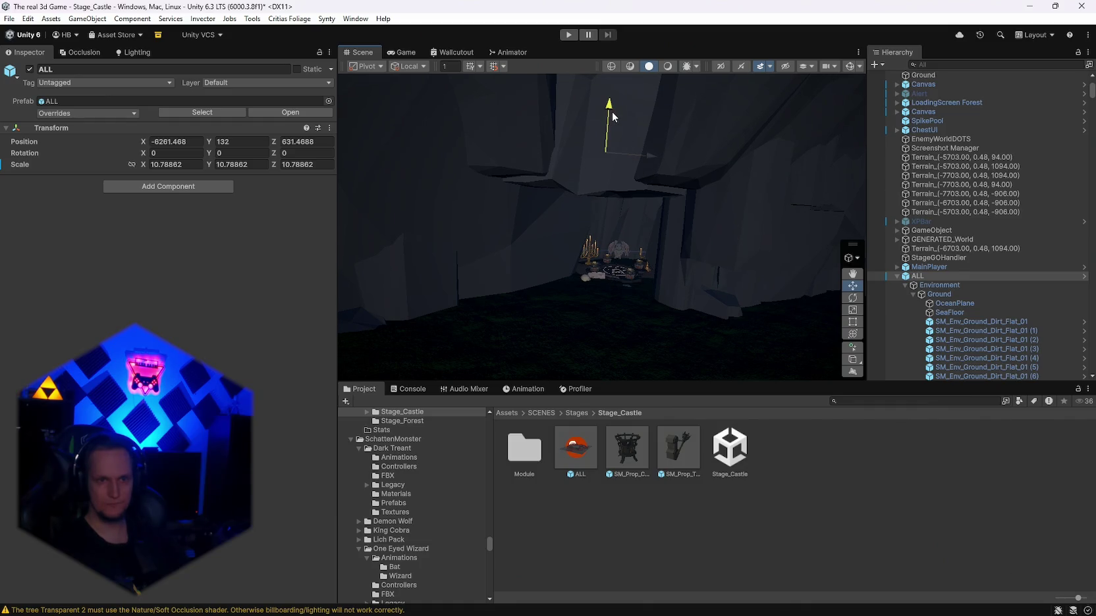
Step: Maximize the Scene view and swing the camera toward the castle stairs and graveyard cliffs
{"action": "mouse_move", "coordinate": [759, 176]}
{"action": "left_mouse_down"}
{"action": "mouse_move", "coordinate": [795, 205]}
{"action": "mouse_move", "coordinate": [731, 227]}
{"action": "mouse_move", "coordinate": [745, 228]}
{"action": "mouse_move", "coordinate": [681, 272]}
{"action": "left_mouse_up"}
{"action": "mouse_move", "coordinate": [572, 301]}
{"action": "left_mouse_down"}
{"action": "mouse_move", "coordinate": [62, 293]}
{"action": "mouse_move", "coordinate": [268, 283]}
{"action": "mouse_move", "coordinate": [209, 278]}
{"action": "mouse_move", "coordinate": [150, 251]}
{"action": "mouse_move", "coordinate": [138, 285]}
{"action": "left_mouse_up"}
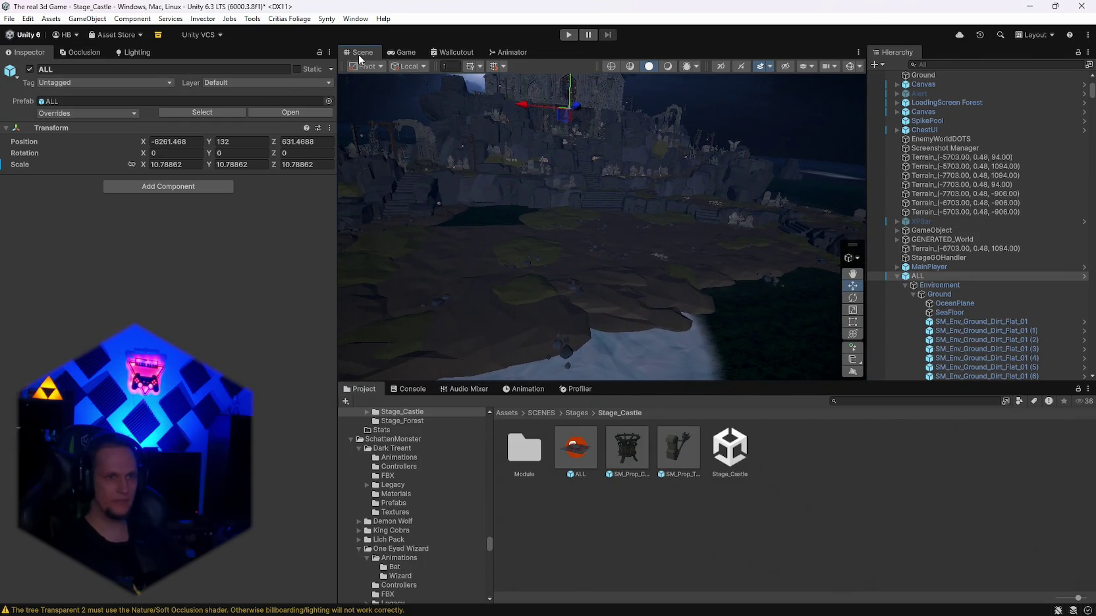
{"action": "double_click", "coordinate": [359, 53]}
{"action": "mouse_move", "coordinate": [568, 201]}
{"action": "left_mouse_down"}
{"action": "mouse_move", "coordinate": [638, 313]}
{"action": "mouse_move", "coordinate": [723, 278]}
{"action": "mouse_move", "coordinate": [548, 259]}
{"action": "mouse_move", "coordinate": [416, 271]}
{"action": "mouse_move", "coordinate": [438, 281]}
{"action": "mouse_move", "coordinate": [528, 247]}
{"action": "mouse_move", "coordinate": [580, 253]}
{"action": "mouse_move", "coordinate": [575, 237]}
{"action": "mouse_move", "coordinate": [554, 256]}
{"action": "left_mouse_up"}
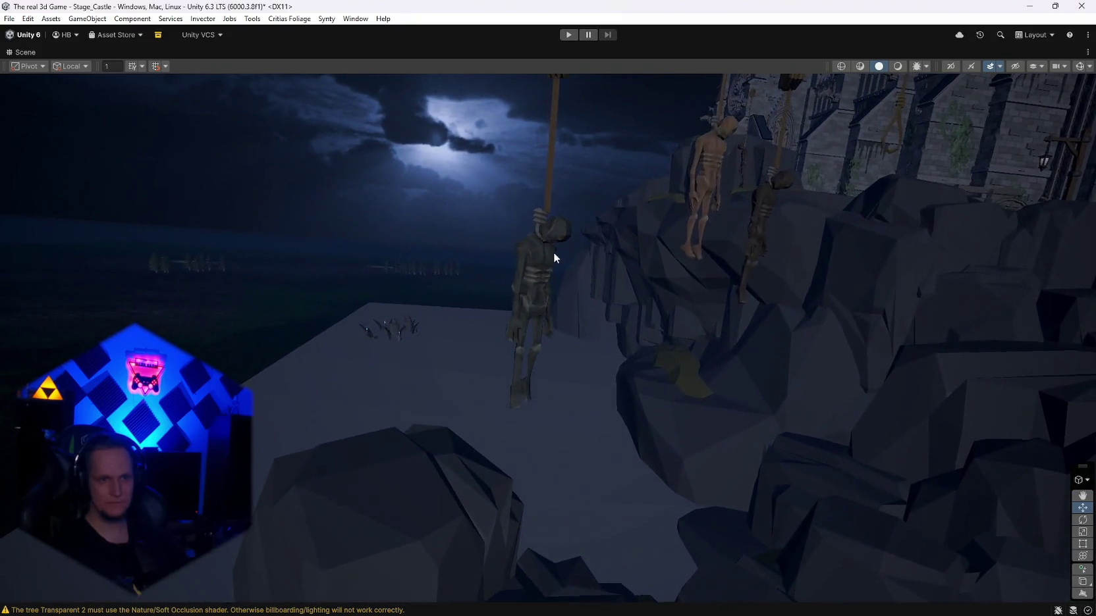
Step: Delete the three hanging skeletons and their rope from the cliff
{"action": "left_click", "coordinate": [532, 282]}
{"action": "key", "text": "Delete"}
{"action": "left_click", "coordinate": [759, 232]}
{"action": "key", "text": "Delete"}
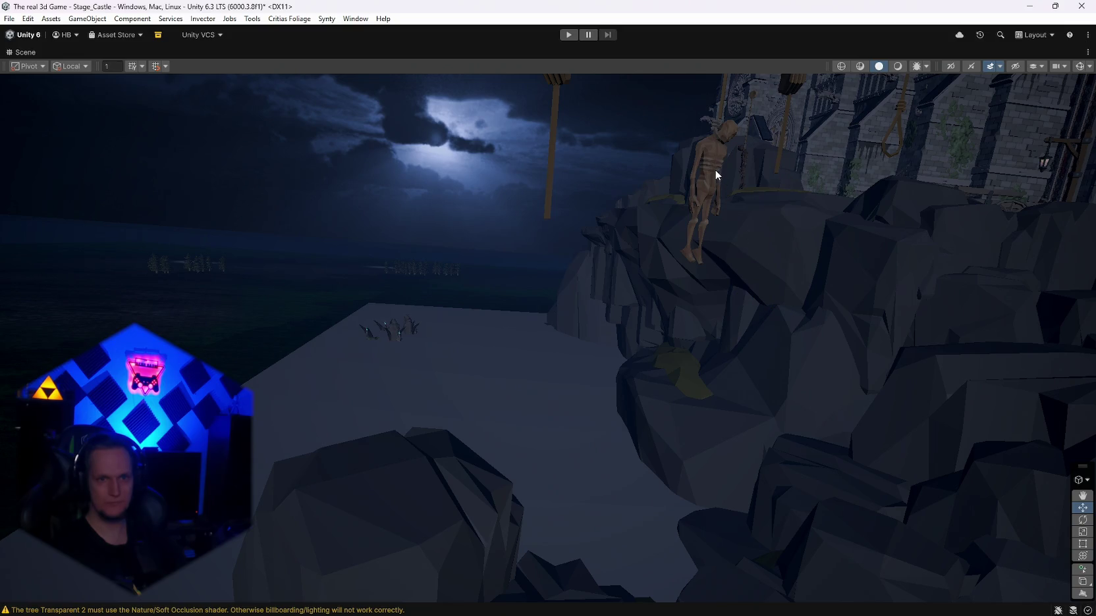
{"action": "left_click", "coordinate": [716, 169]}
{"action": "key", "text": "Delete"}
{"action": "left_click", "coordinate": [551, 159]}
{"action": "key", "text": "Delete"}
Step: Delete the ground barrel, the left pole's torch head and the diagonal wooden pole
{"action": "mouse_move", "coordinate": [561, 208]}
{"action": "left_mouse_down"}
{"action": "mouse_move", "coordinate": [595, 191]}
{"action": "mouse_move", "coordinate": [502, 314]}
{"action": "left_mouse_up"}
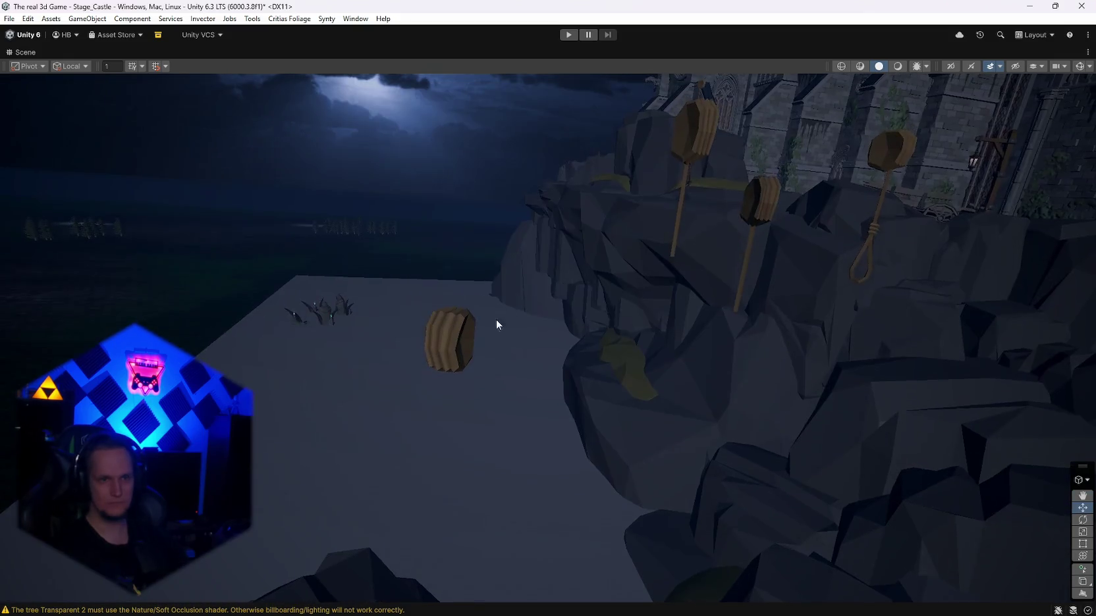
{"action": "left_click", "coordinate": [452, 337]}
{"action": "key", "text": "Delete"}
{"action": "left_click", "coordinate": [689, 132]}
{"action": "key", "text": "Delete"}
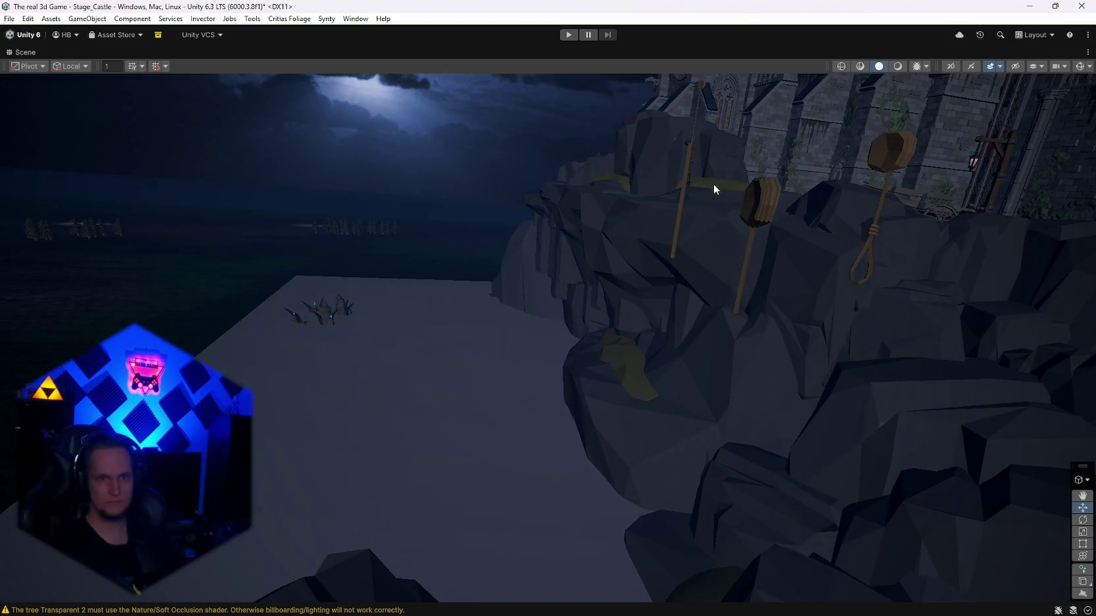
{"action": "left_click", "coordinate": [683, 193]}
{"action": "key", "text": "Delete"}
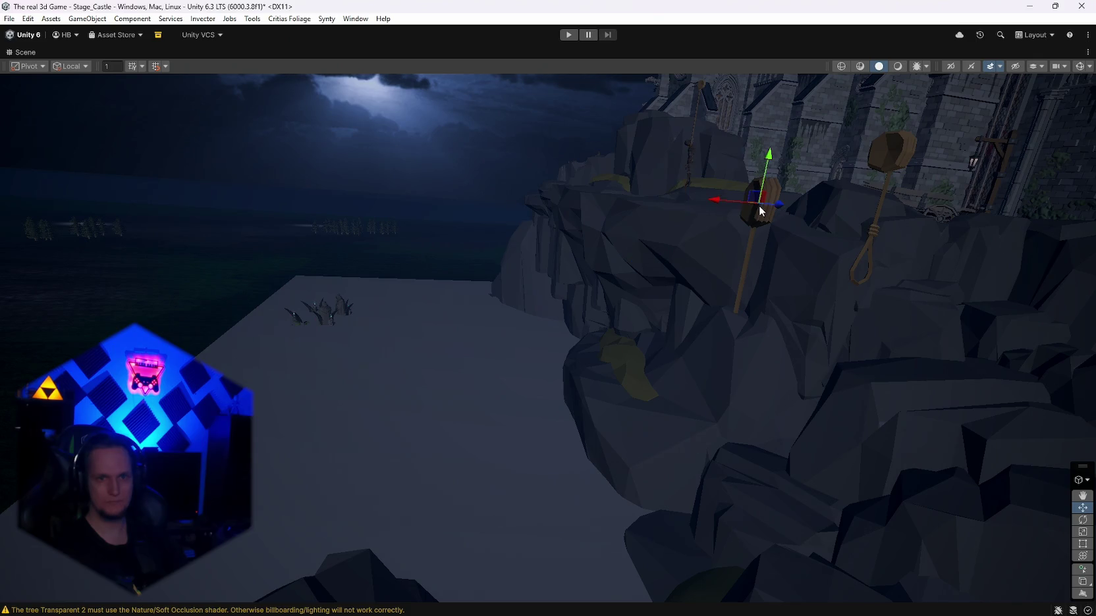
Step: Delete the thin wooden pole, the block atop the rope, and the rope itself
{"action": "left_click", "coordinate": [750, 243]}
{"action": "key", "text": "Delete"}
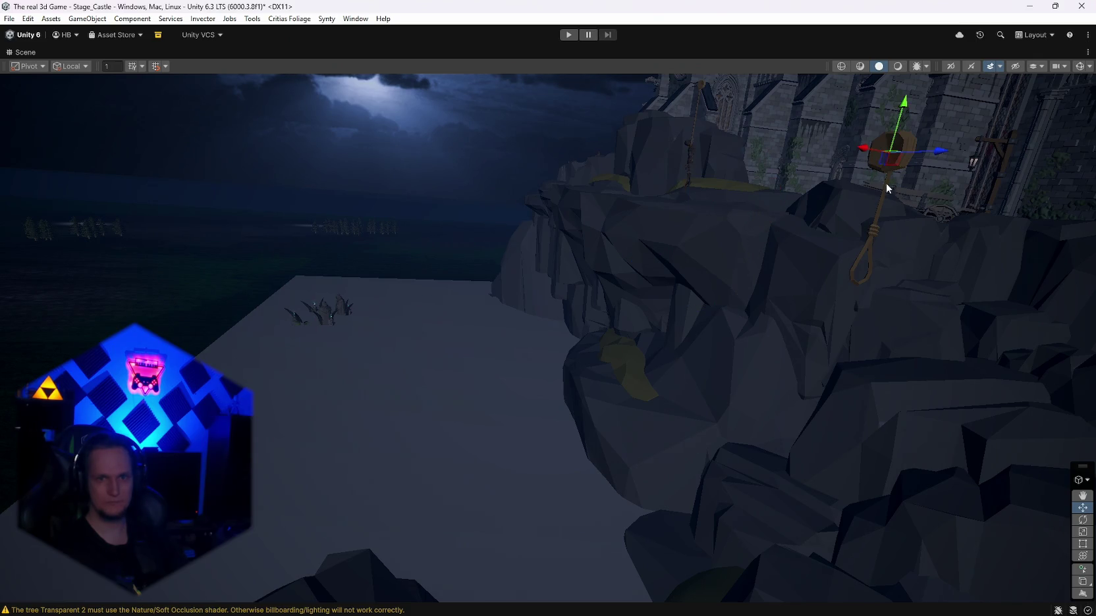
{"action": "key", "text": "Delete"}
{"action": "left_click", "coordinate": [881, 201]}
{"action": "mouse_move", "coordinate": [659, 296]}
{"action": "left_mouse_down"}
{"action": "mouse_move", "coordinate": [1011, 319]}
{"action": "mouse_move", "coordinate": [929, 288]}
{"action": "mouse_move", "coordinate": [552, 246]}
{"action": "mouse_move", "coordinate": [672, 254]}
{"action": "mouse_move", "coordinate": [633, 242]}
{"action": "mouse_move", "coordinate": [648, 247]}
{"action": "mouse_move", "coordinate": [643, 269]}
{"action": "mouse_move", "coordinate": [579, 254]}
{"action": "left_mouse_up"}
{"action": "left_click", "coordinate": [550, 245]}
{"action": "key", "text": "Delete"}
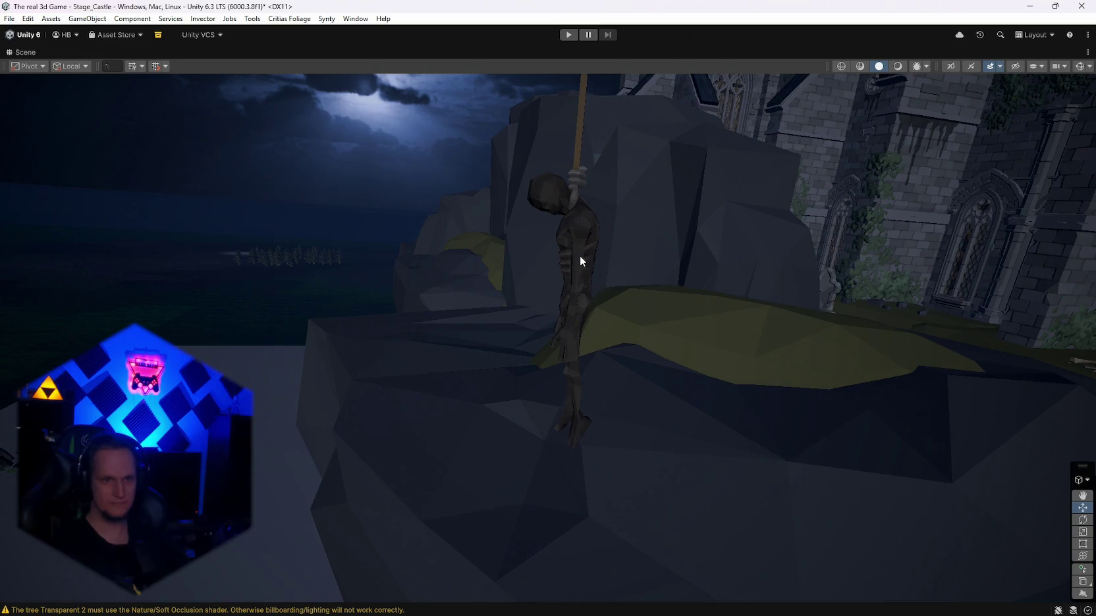
Step: Delete the remaining tall standing pole by the cliff
{"action": "left_click_drag", "start_coordinate": [613, 304], "coordinate": [613, 203]}
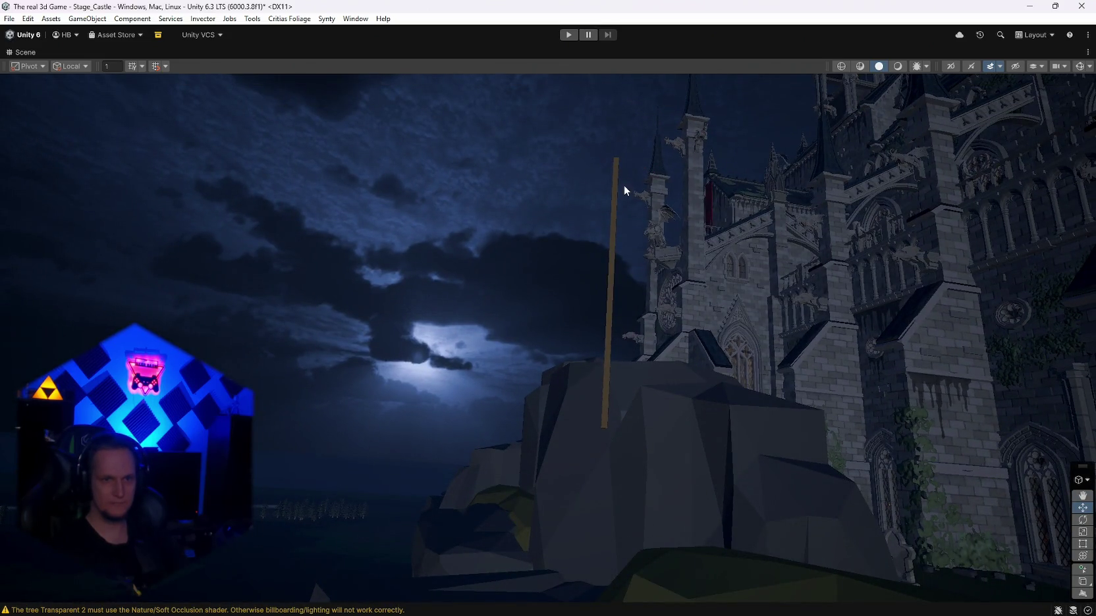
{"action": "left_click", "coordinate": [616, 226]}
{"action": "key", "text": "Delete"}
{"action": "mouse_move", "coordinate": [675, 247]}
{"action": "left_mouse_down"}
{"action": "mouse_move", "coordinate": [665, 294]}
{"action": "mouse_move", "coordinate": [645, 311]}
{"action": "mouse_move", "coordinate": [678, 328]}
{"action": "mouse_move", "coordinate": [685, 362]}
{"action": "mouse_move", "coordinate": [910, 265]}
{"action": "mouse_move", "coordinate": [789, 325]}
{"action": "mouse_move", "coordinate": [687, 418]}
{"action": "mouse_move", "coordinate": [837, 398]}
{"action": "mouse_move", "coordinate": [915, 367]}
{"action": "mouse_move", "coordinate": [900, 351]}
{"action": "left_mouse_up"}
Step: Delete the octagonal sign and its wooden post in the graveyard
{"action": "mouse_move", "coordinate": [892, 331]}
{"action": "left_mouse_down"}
{"action": "mouse_move", "coordinate": [1018, 304]}
{"action": "mouse_move", "coordinate": [945, 321]}
{"action": "mouse_move", "coordinate": [869, 313]}
{"action": "mouse_move", "coordinate": [842, 372]}
{"action": "mouse_move", "coordinate": [888, 384]}
{"action": "mouse_move", "coordinate": [942, 340]}
{"action": "mouse_move", "coordinate": [968, 353]}
{"action": "mouse_move", "coordinate": [924, 367]}
{"action": "mouse_move", "coordinate": [988, 384]}
{"action": "mouse_move", "coordinate": [699, 281]}
{"action": "mouse_move", "coordinate": [295, 397]}
{"action": "mouse_move", "coordinate": [563, 411]}
{"action": "mouse_move", "coordinate": [600, 435]}
{"action": "mouse_move", "coordinate": [560, 379]}
{"action": "left_mouse_up"}
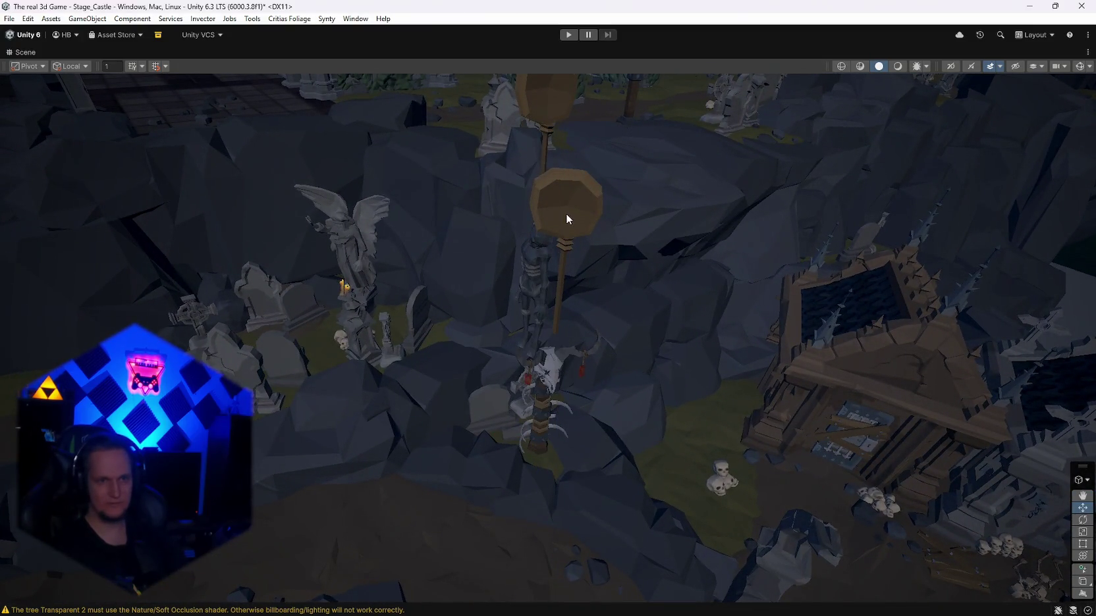
{"action": "left_click_drag", "start_coordinate": [557, 198], "coordinate": [544, 188]}
{"action": "left_click", "coordinate": [544, 194]}
{"action": "key", "text": "Delete"}
{"action": "left_click", "coordinate": [535, 274]}
{"action": "key", "text": "Delete"}
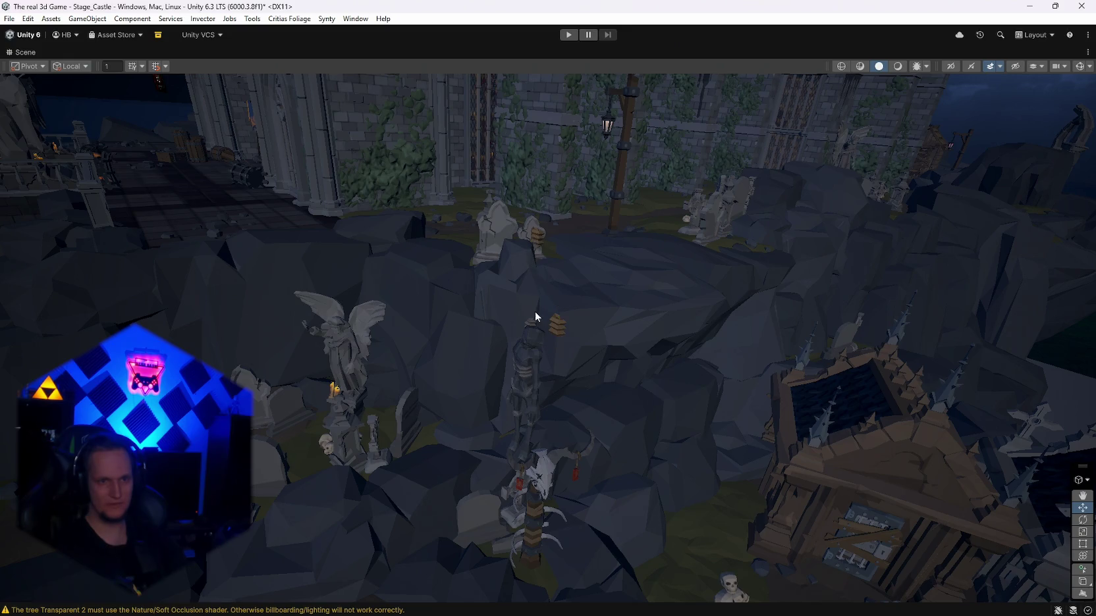
Step: Delete the small leftover prop among the rocks, then select the ground terrain
{"action": "left_click_drag", "start_coordinate": [536, 313], "coordinate": [540, 330]}
{"action": "left_click", "coordinate": [541, 320]}
{"action": "key", "text": "Delete"}
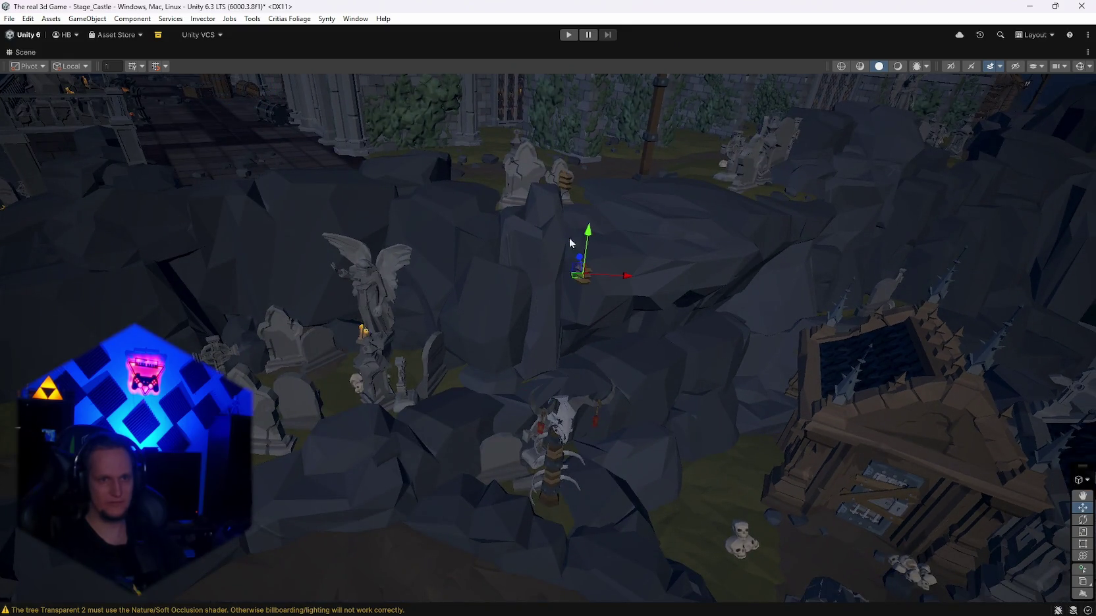
{"action": "mouse_move", "coordinate": [583, 224]}
{"action": "left_mouse_down"}
{"action": "mouse_move", "coordinate": [661, 345]}
{"action": "mouse_move", "coordinate": [729, 350]}
{"action": "mouse_move", "coordinate": [387, 326]}
{"action": "mouse_move", "coordinate": [341, 310]}
{"action": "mouse_move", "coordinate": [735, 345]}
{"action": "mouse_move", "coordinate": [976, 342]}
{"action": "mouse_move", "coordinate": [761, 367]}
{"action": "mouse_move", "coordinate": [735, 358]}
{"action": "mouse_move", "coordinate": [724, 315]}
{"action": "mouse_move", "coordinate": [736, 313]}
{"action": "mouse_move", "coordinate": [345, 379]}
{"action": "left_mouse_up"}
{"action": "left_click", "coordinate": [139, 94]}
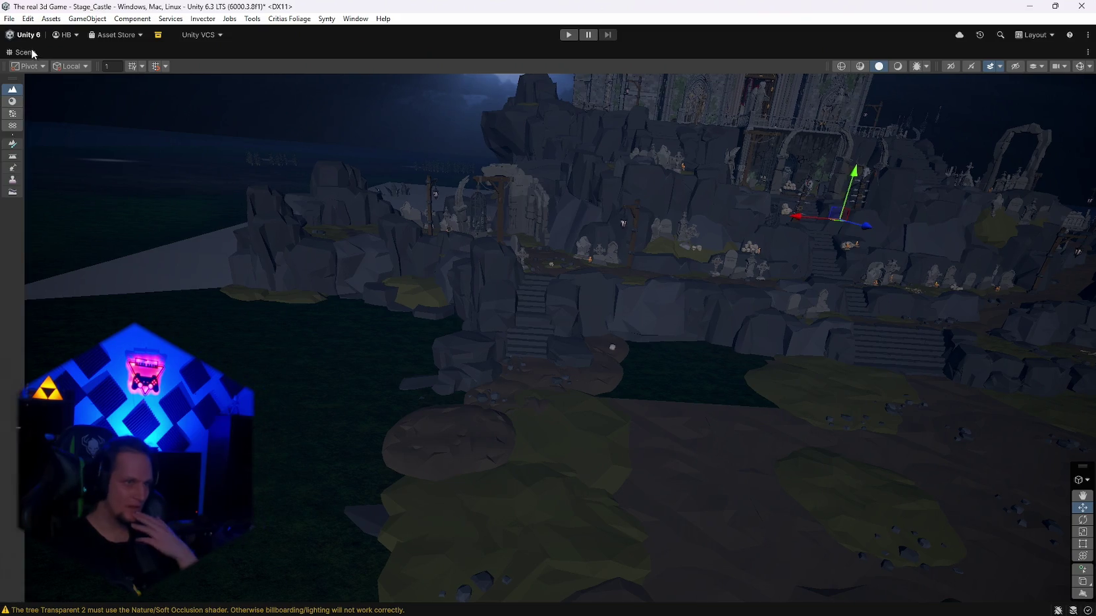
Step: Restore the full editor layout and switch the Ground terrain tool to Set Height
{"action": "double_click", "coordinate": [31, 54]}
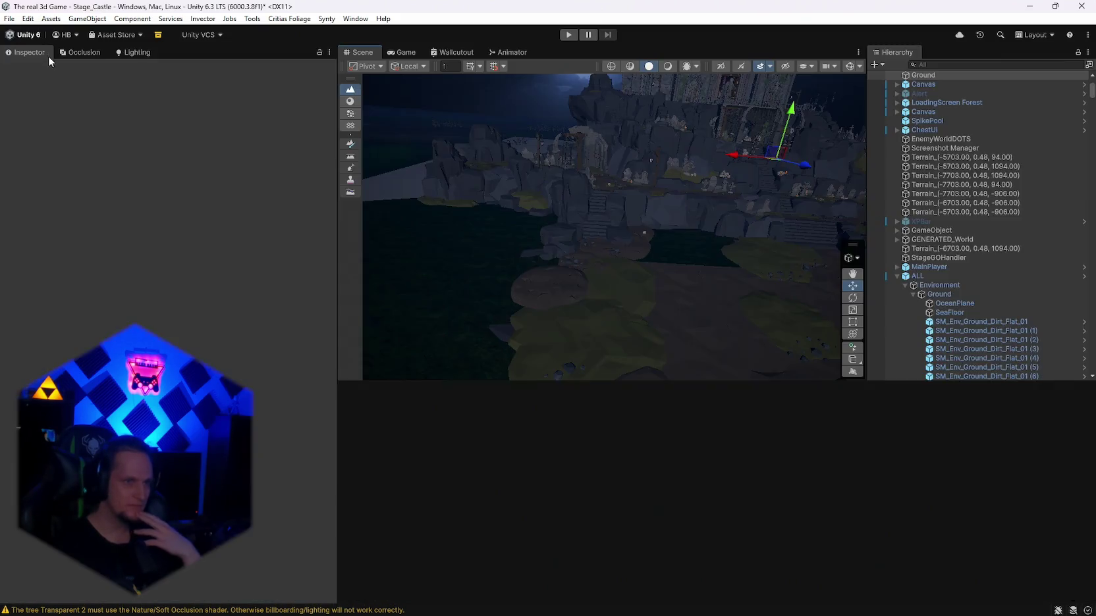
{"action": "left_click", "coordinate": [169, 167]}
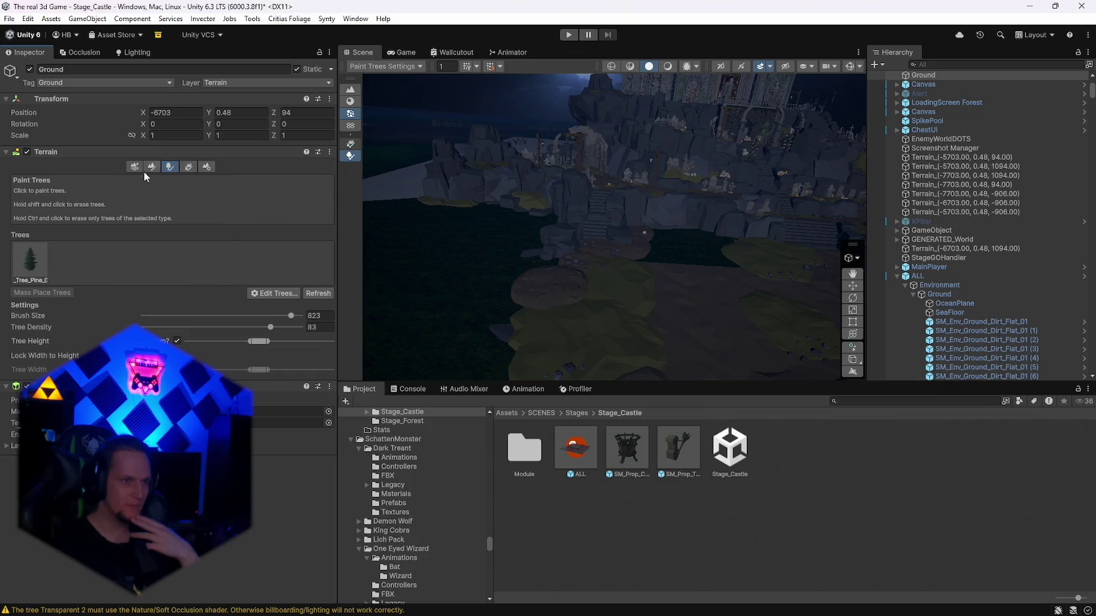
{"action": "left_click_drag", "start_coordinate": [579, 227], "coordinate": [597, 232]}
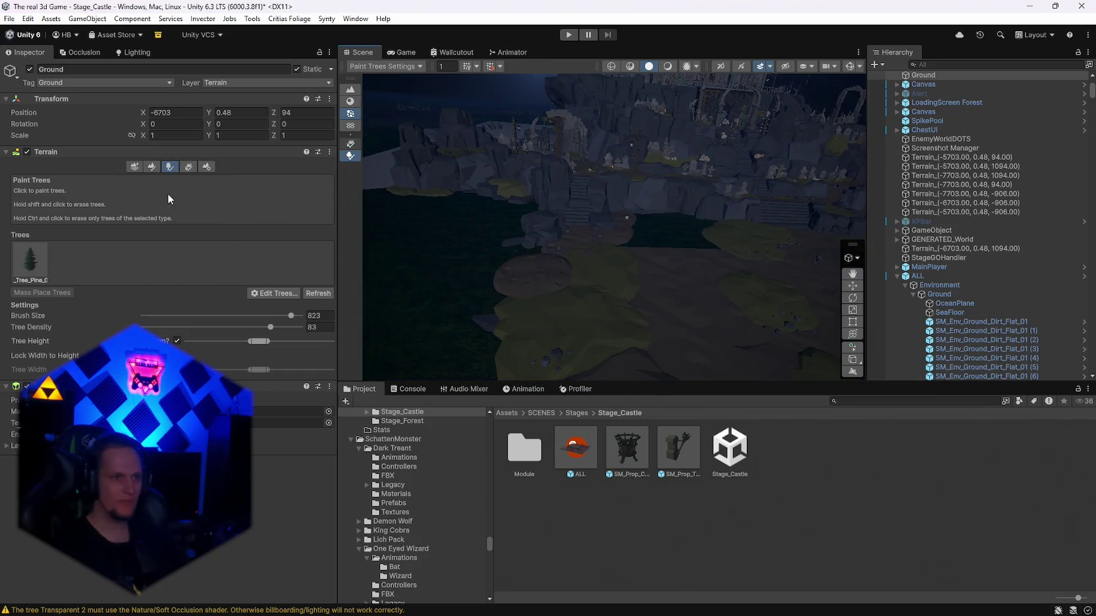
{"action": "left_click", "coordinate": [150, 168]}
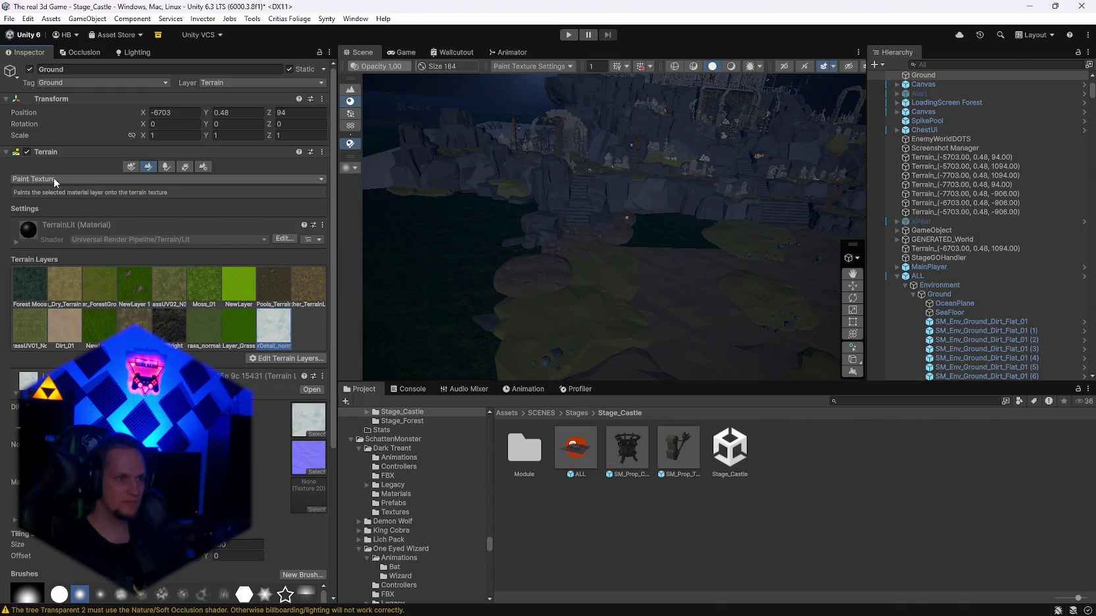
{"action": "left_click", "coordinate": [53, 197]}
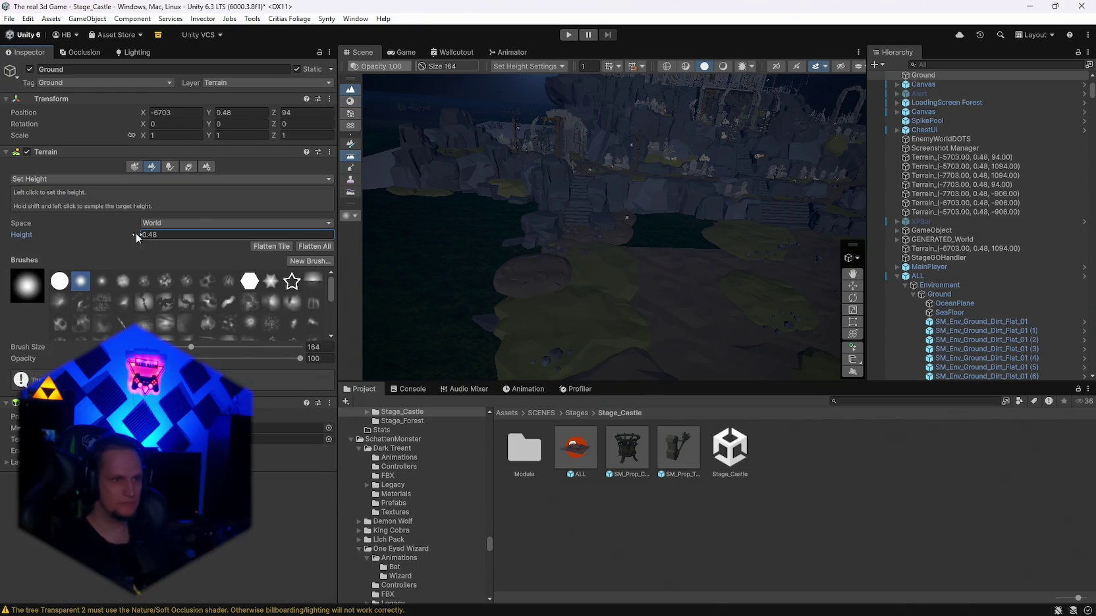
{"action": "type", "text": "0.54"}
Step: Raise the Set Height target from 0.54 through 0.96 and 4.04 to 6.83
{"action": "left_click", "coordinate": [472, 314], "text": "shift"}
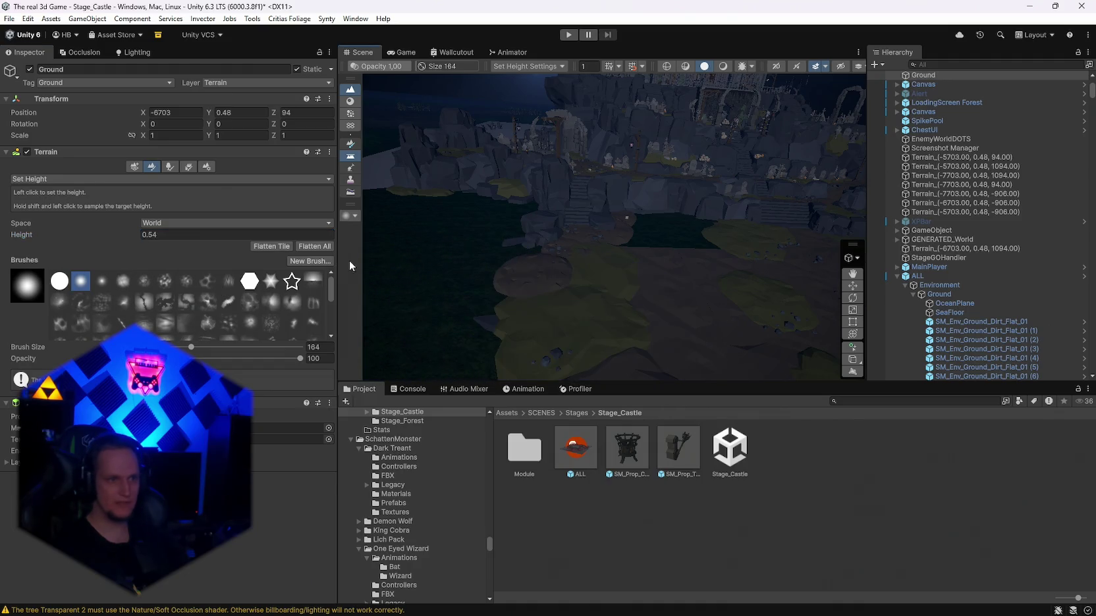
{"action": "left_click", "coordinate": [53, 178]}
{"action": "left_click", "coordinate": [59, 197]}
{"action": "left_click", "coordinate": [131, 233]}
{"action": "left_click", "coordinate": [477, 321], "text": "shift"}
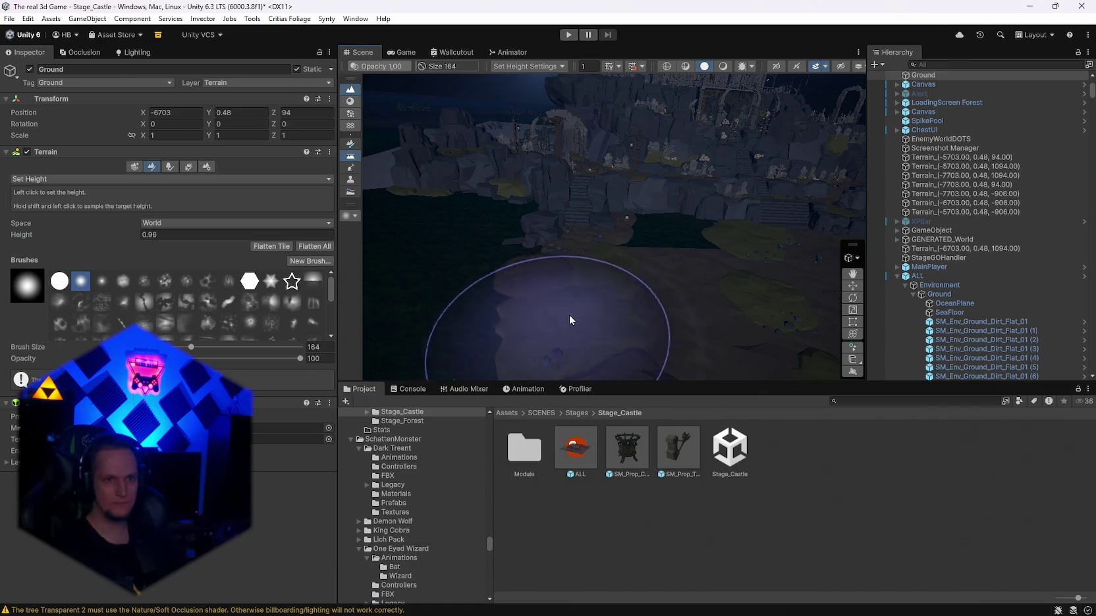
{"action": "mouse_move", "coordinate": [676, 315]}
{"action": "left_mouse_down"}
{"action": "mouse_move", "coordinate": [690, 313]}
{"action": "mouse_move", "coordinate": [690, 328]}
{"action": "mouse_move", "coordinate": [798, 298]}
{"action": "mouse_move", "coordinate": [698, 276]}
{"action": "left_mouse_up"}
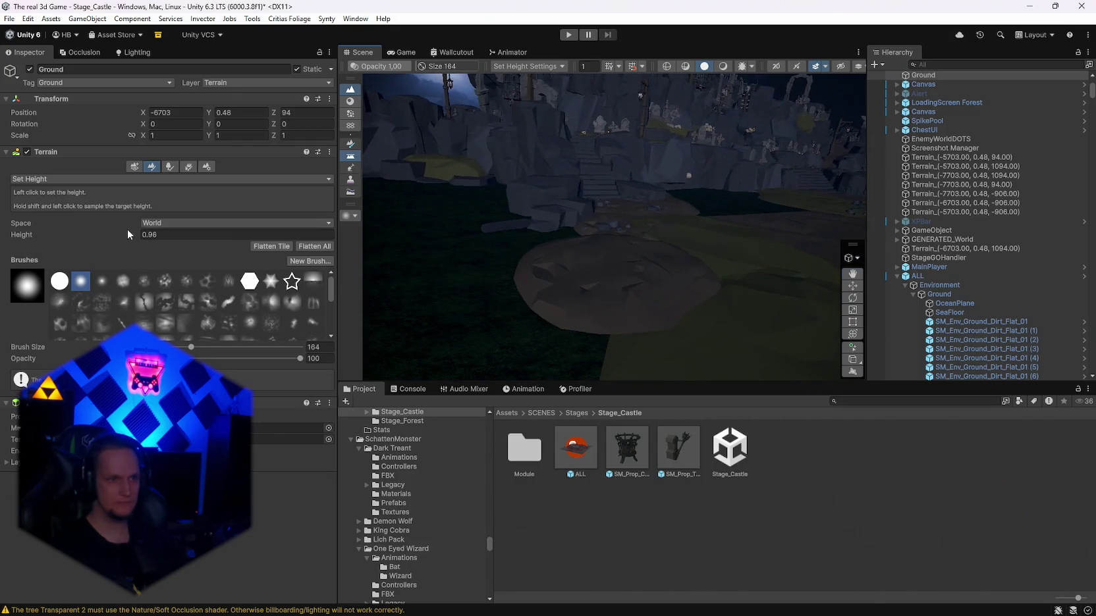
{"action": "left_click", "coordinate": [527, 318], "text": "shift"}
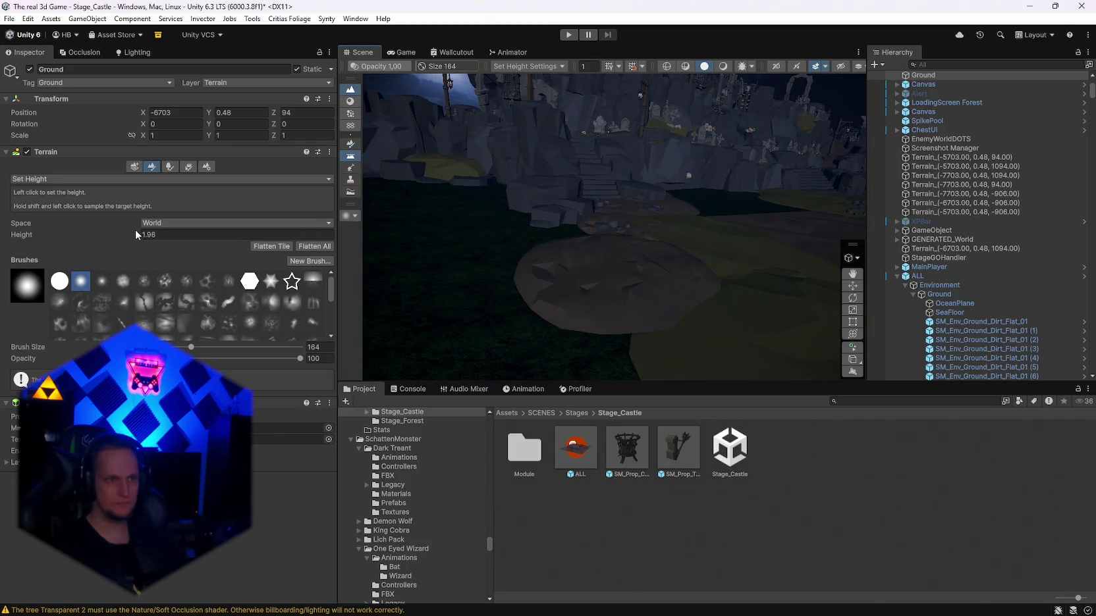
{"action": "left_click", "coordinate": [609, 316], "text": "shift"}
{"action": "mouse_move", "coordinate": [609, 315]}
{"action": "left_mouse_down"}
{"action": "mouse_move", "coordinate": [653, 310]}
{"action": "mouse_move", "coordinate": [678, 323]}
{"action": "left_mouse_up"}
{"action": "left_click_drag", "start_coordinate": [130, 239], "coordinate": [142, 239]}
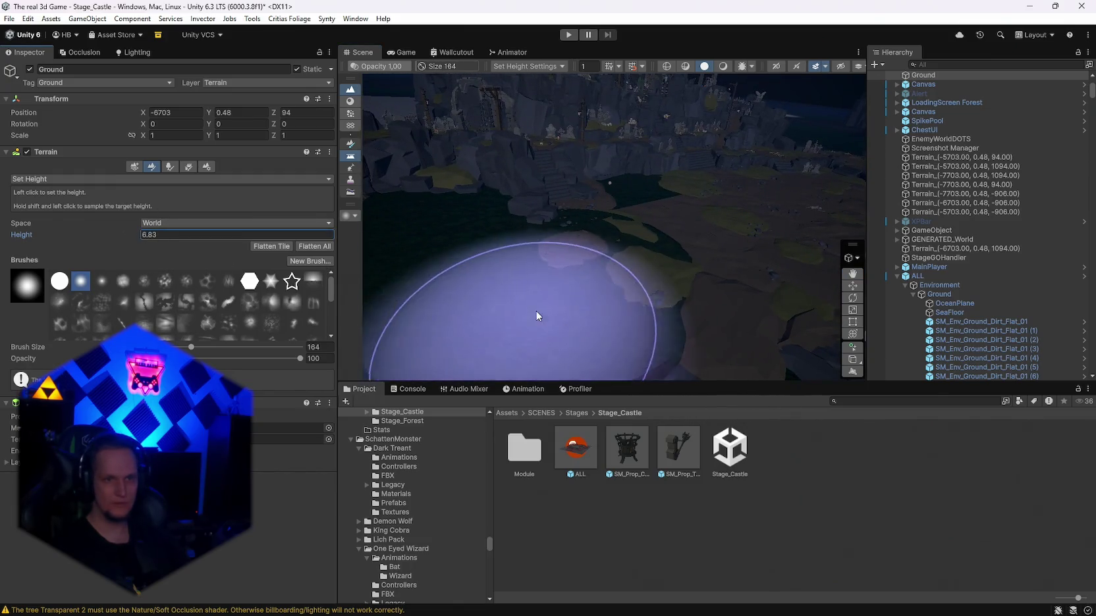
{"action": "mouse_move", "coordinate": [596, 279]}
{"action": "left_mouse_down"}
{"action": "mouse_move", "coordinate": [711, 306]}
{"action": "mouse_move", "coordinate": [802, 301]}
{"action": "mouse_move", "coordinate": [672, 289]}
{"action": "mouse_move", "coordinate": [730, 287]}
{"action": "mouse_move", "coordinate": [702, 250]}
{"action": "mouse_move", "coordinate": [535, 270]}
{"action": "left_mouse_up"}
Step: Reselect the Ground terrain and frame the grass near the castle stairs
{"action": "left_click", "coordinate": [639, 262]}
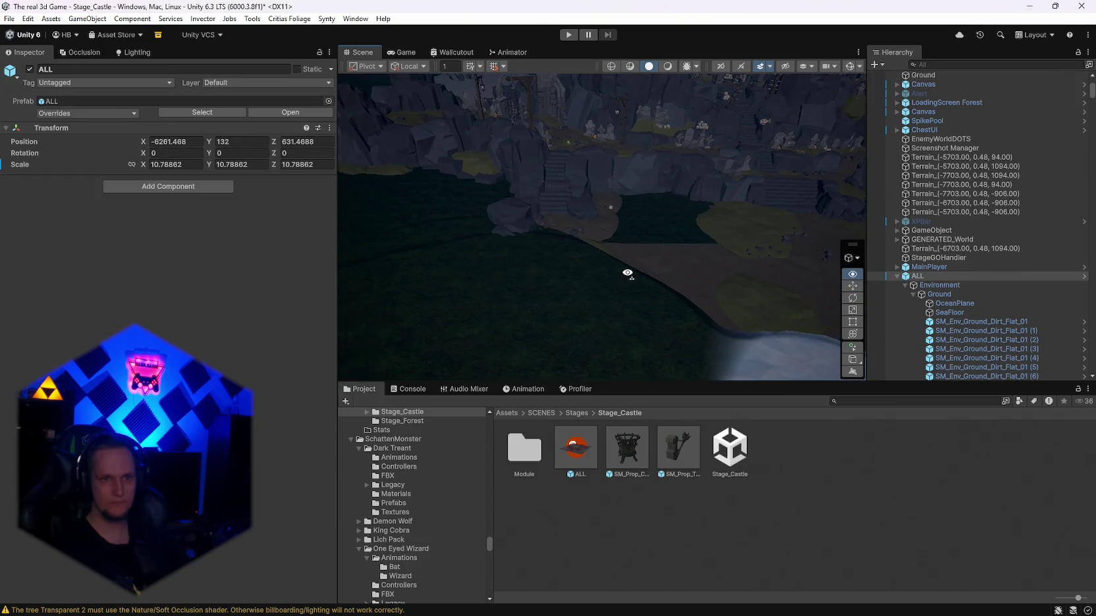
{"action": "left_click", "coordinate": [546, 259]}
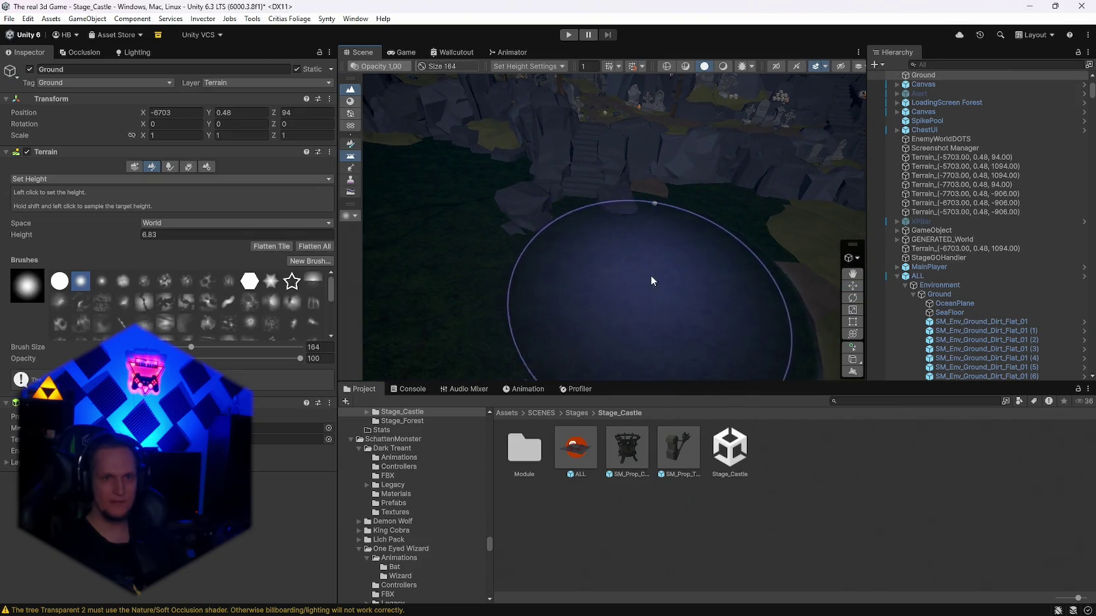
{"action": "left_click_drag", "start_coordinate": [732, 247], "coordinate": [640, 260]}
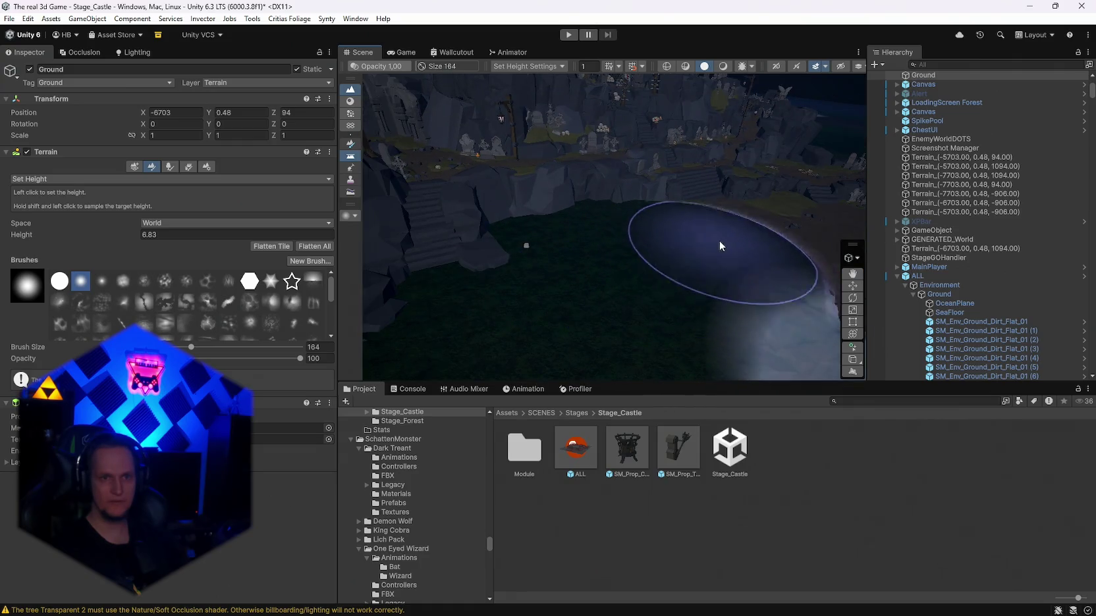
{"action": "scroll", "coordinate": [643, 267], "scroll_direction": "down", "scroll_amount": 3}
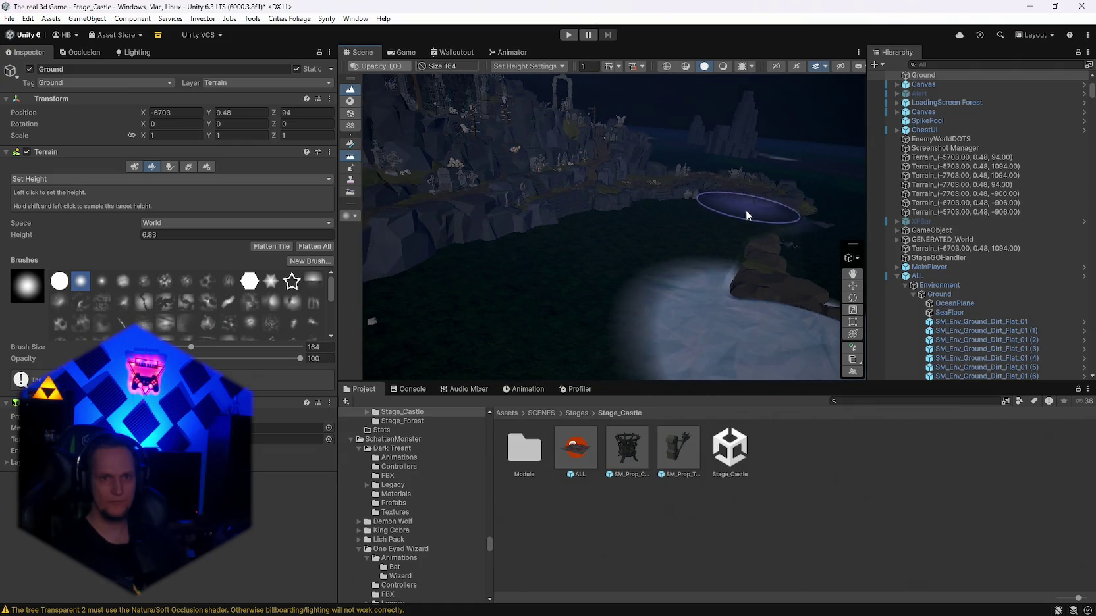
{"action": "mouse_move", "coordinate": [709, 306]}
{"action": "left_mouse_down"}
{"action": "mouse_move", "coordinate": [516, 296]}
{"action": "mouse_move", "coordinate": [516, 308]}
{"action": "mouse_move", "coordinate": [463, 313]}
{"action": "mouse_move", "coordinate": [447, 333]}
{"action": "left_mouse_up"}
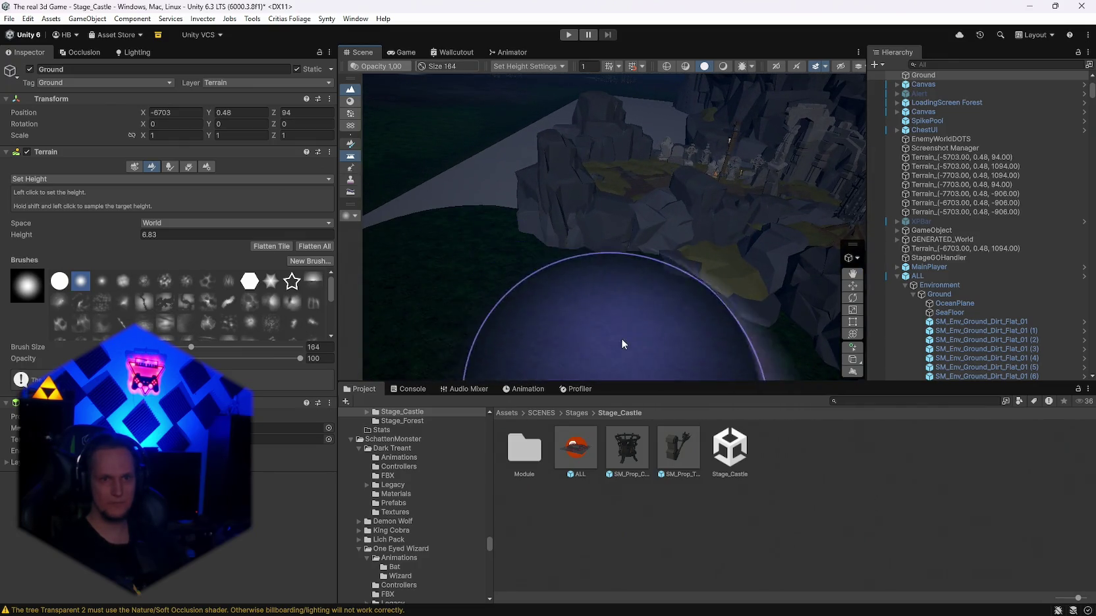
{"action": "scroll", "coordinate": [619, 343], "scroll_direction": "up", "scroll_amount": 2}
{"action": "left_click_drag", "start_coordinate": [589, 259], "coordinate": [513, 272]}
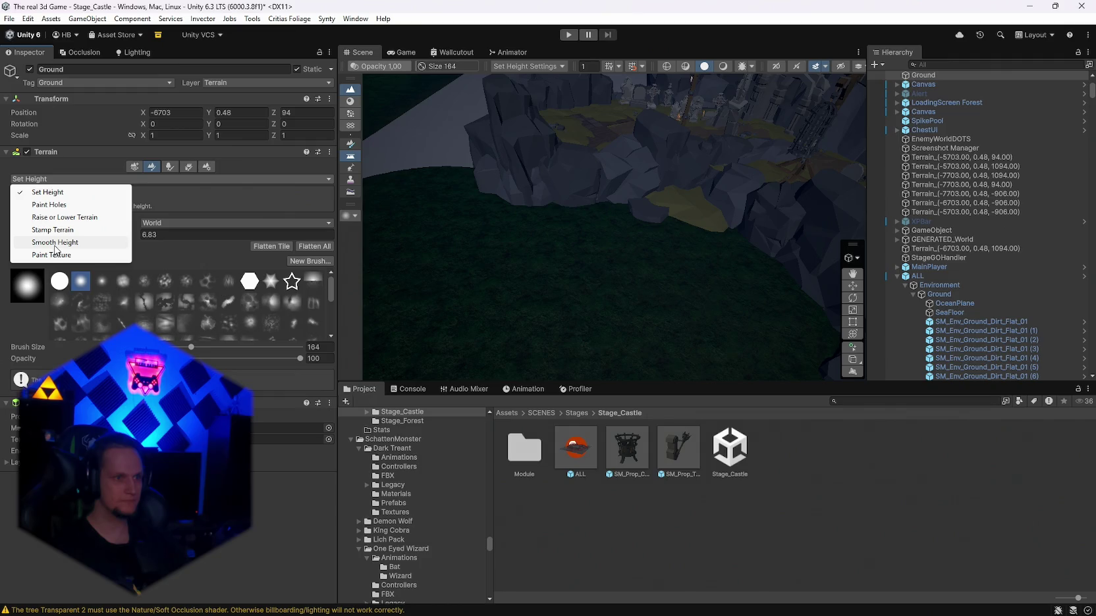
Step: Switch the sculpting tool to Raise or Lower Terrain with a brush size of 176
{"action": "left_click", "coordinate": [55, 191]}
{"action": "left_click", "coordinate": [43, 180]}
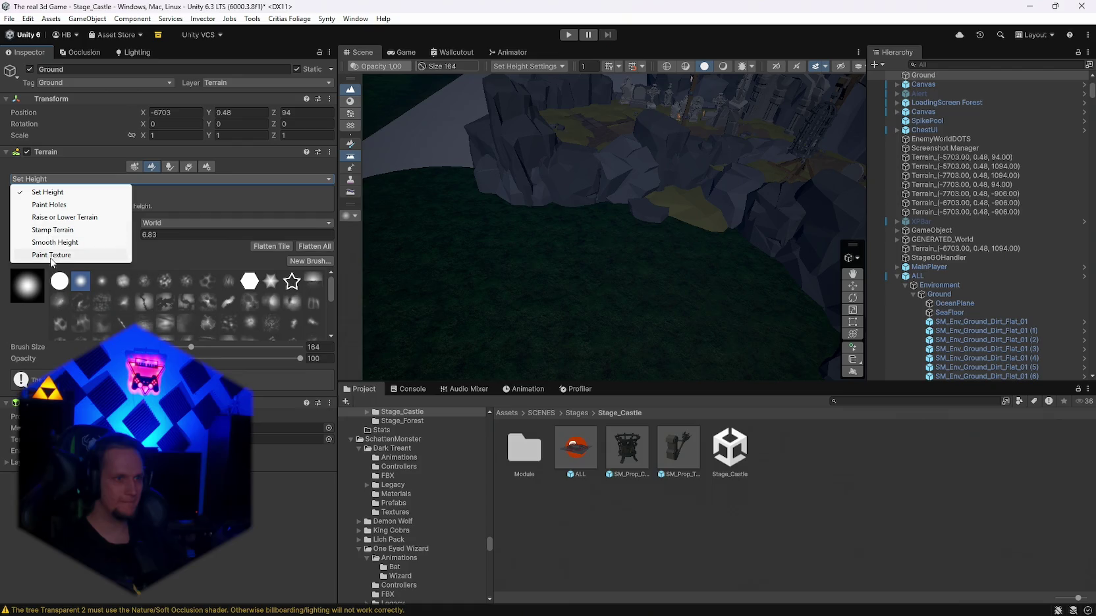
{"action": "left_click", "coordinate": [65, 217]}
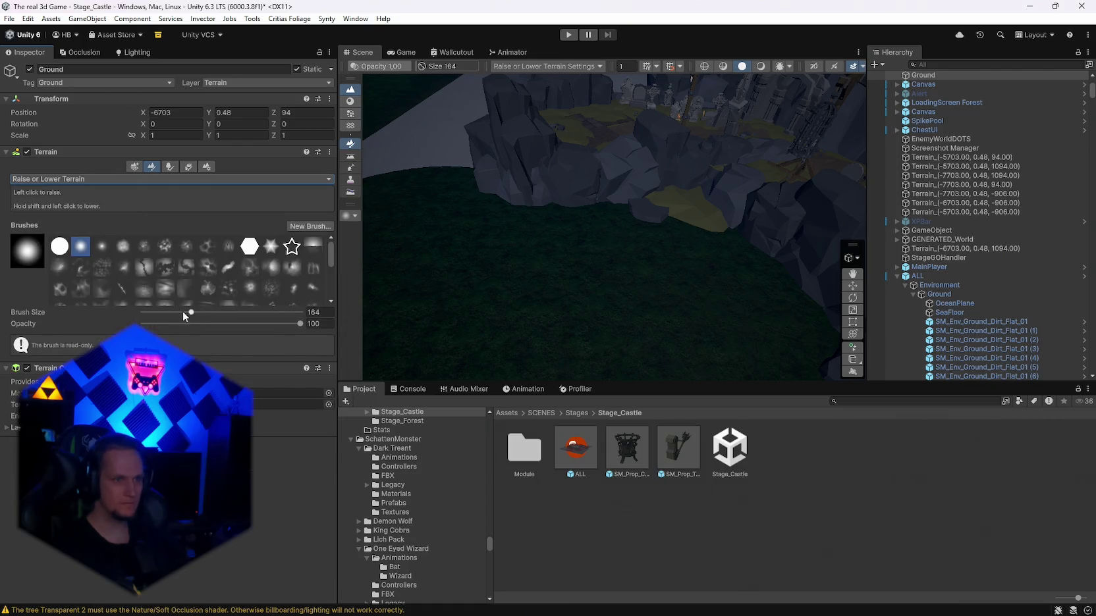
{"action": "left_click_drag", "start_coordinate": [197, 312], "coordinate": [245, 324]}
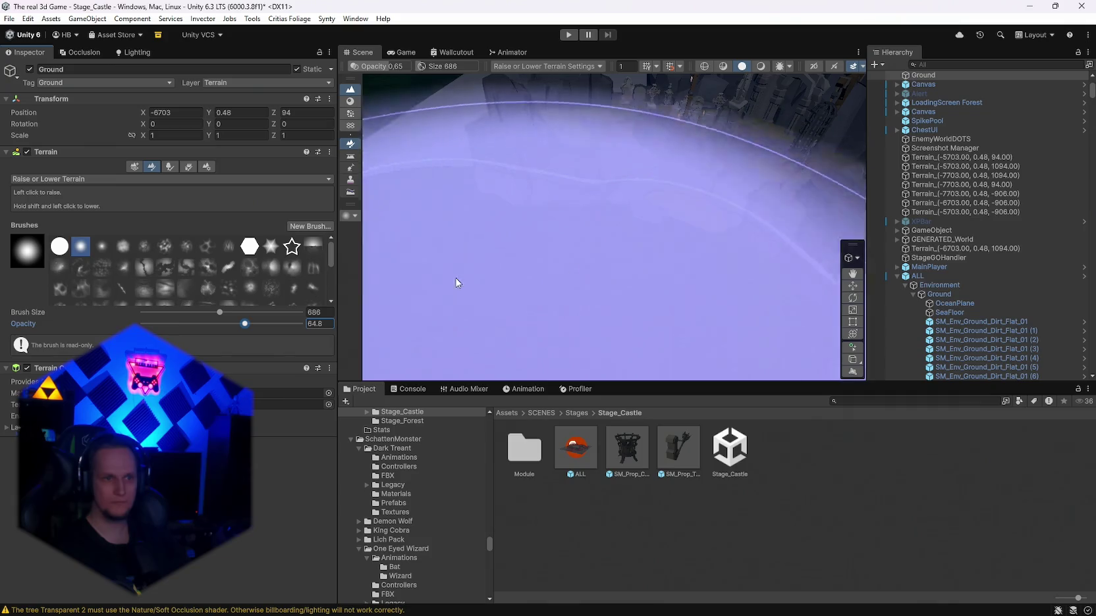
{"action": "mouse_move", "coordinate": [688, 205]}
{"action": "left_mouse_down"}
{"action": "mouse_move", "coordinate": [729, 247]}
{"action": "mouse_move", "coordinate": [762, 249]}
{"action": "mouse_move", "coordinate": [727, 281]}
{"action": "mouse_move", "coordinate": [646, 233]}
{"action": "mouse_move", "coordinate": [727, 284]}
{"action": "mouse_move", "coordinate": [785, 263]}
{"action": "mouse_move", "coordinate": [558, 208]}
{"action": "mouse_move", "coordinate": [578, 227]}
{"action": "mouse_move", "coordinate": [613, 215]}
{"action": "mouse_move", "coordinate": [619, 169]}
{"action": "mouse_move", "coordinate": [452, 237]}
{"action": "mouse_move", "coordinate": [382, 284]}
{"action": "left_mouse_up"}
{"action": "left_click_drag", "start_coordinate": [184, 315], "coordinate": [211, 324]}
Step: Lower brush opacity to 11.4 and paint a broad mound beside the wooden steps
{"action": "mouse_move", "coordinate": [612, 262]}
{"action": "left_mouse_down"}
{"action": "mouse_move", "coordinate": [616, 252]}
{"action": "mouse_move", "coordinate": [783, 294]}
{"action": "mouse_move", "coordinate": [650, 313]}
{"action": "left_mouse_up"}
{"action": "key", "text": "ctrl+z"}
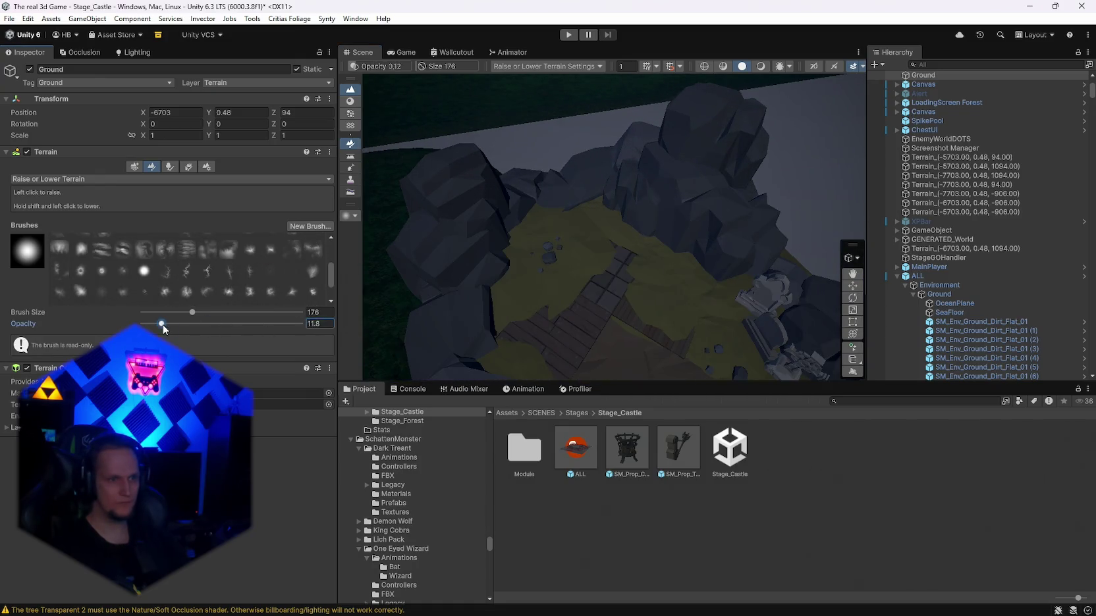
{"action": "left_click_drag", "start_coordinate": [164, 329], "coordinate": [161, 329]}
{"action": "mouse_move", "coordinate": [696, 317]}
{"action": "left_mouse_down"}
{"action": "mouse_move", "coordinate": [707, 345]}
{"action": "mouse_move", "coordinate": [537, 301]}
{"action": "mouse_move", "coordinate": [490, 326]}
{"action": "mouse_move", "coordinate": [616, 266]}
{"action": "left_mouse_up"}
{"action": "mouse_move", "coordinate": [616, 304]}
{"action": "left_mouse_down"}
{"action": "mouse_move", "coordinate": [797, 237]}
{"action": "mouse_move", "coordinate": [726, 259]}
{"action": "mouse_move", "coordinate": [742, 276]}
{"action": "mouse_move", "coordinate": [560, 274]}
{"action": "mouse_move", "coordinate": [595, 298]}
{"action": "left_mouse_up"}
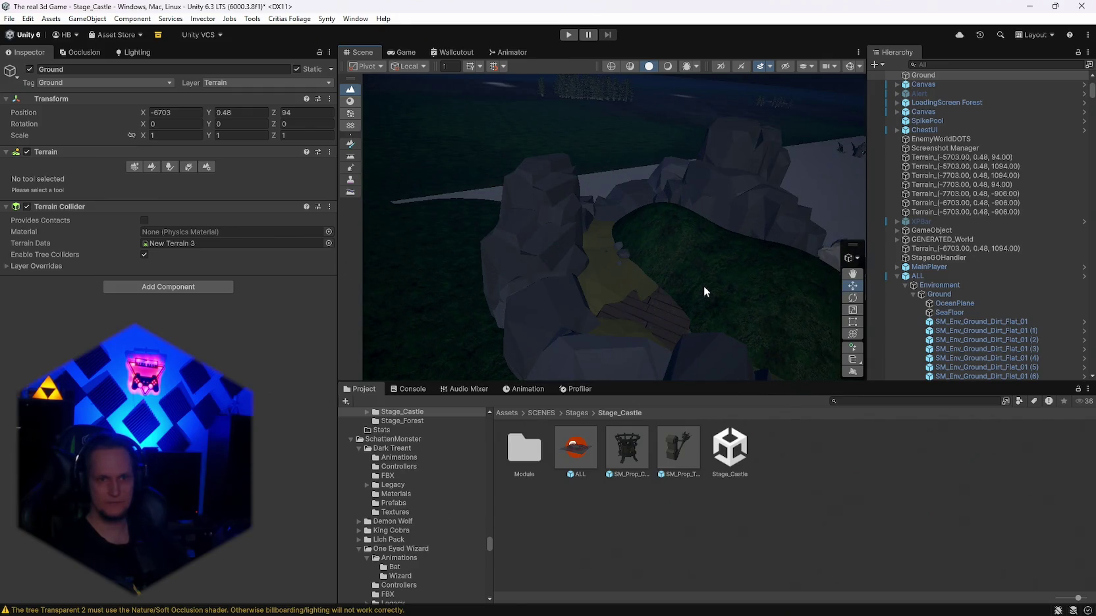
{"action": "mouse_move", "coordinate": [704, 286]}
{"action": "left_mouse_down"}
{"action": "mouse_move", "coordinate": [692, 286]}
{"action": "mouse_move", "coordinate": [739, 289]}
{"action": "left_mouse_up"}
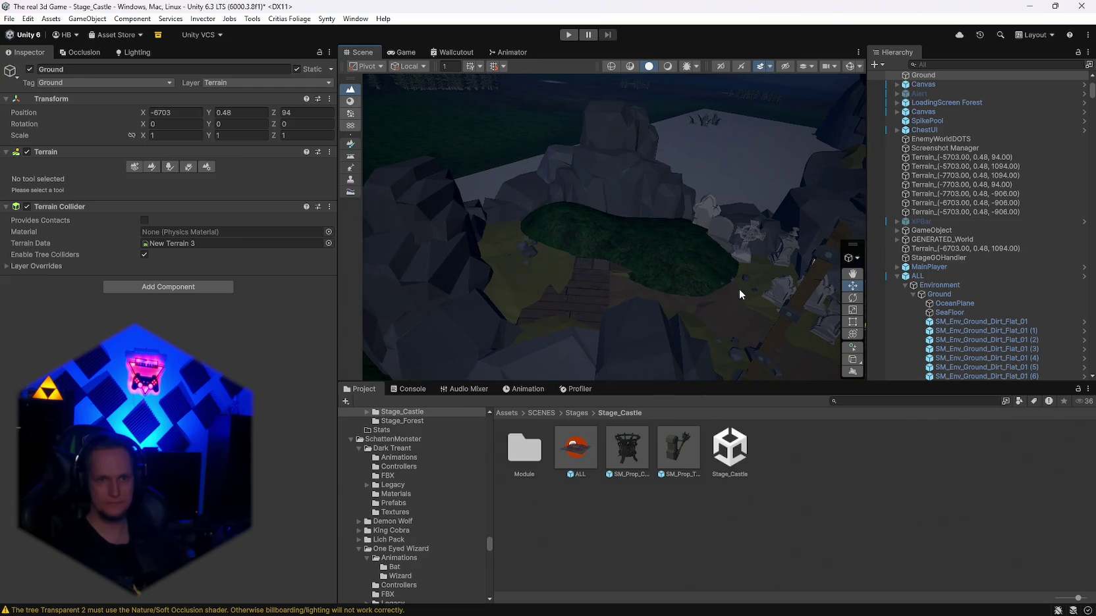
{"action": "left_click", "coordinate": [582, 256]}
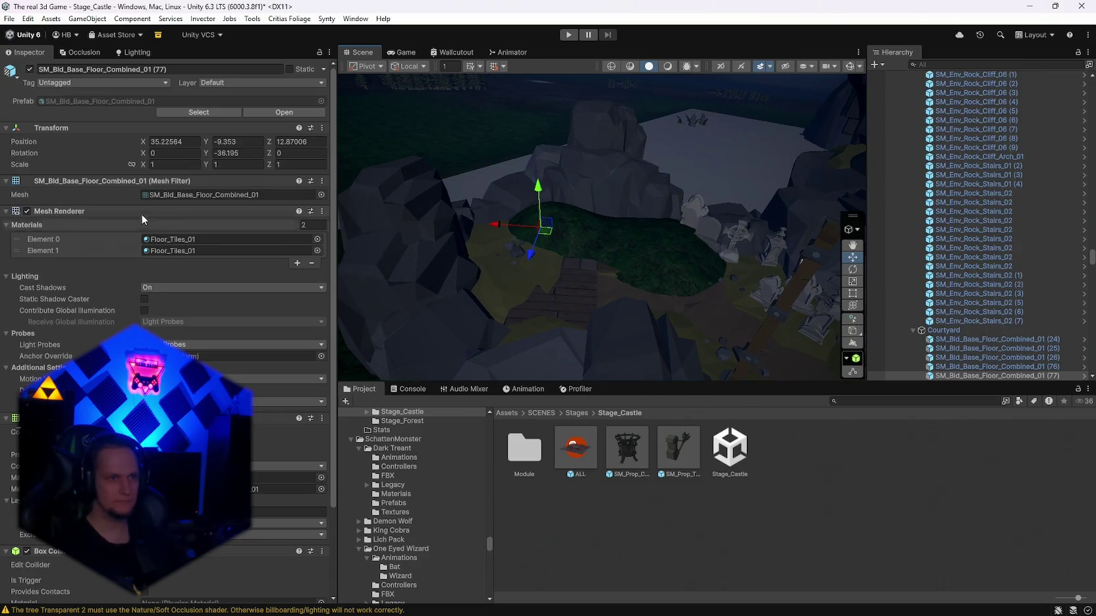
Step: Reselect the Ground terrain and switch its sculpting tool to Set Height
{"action": "left_click", "coordinate": [504, 191]}
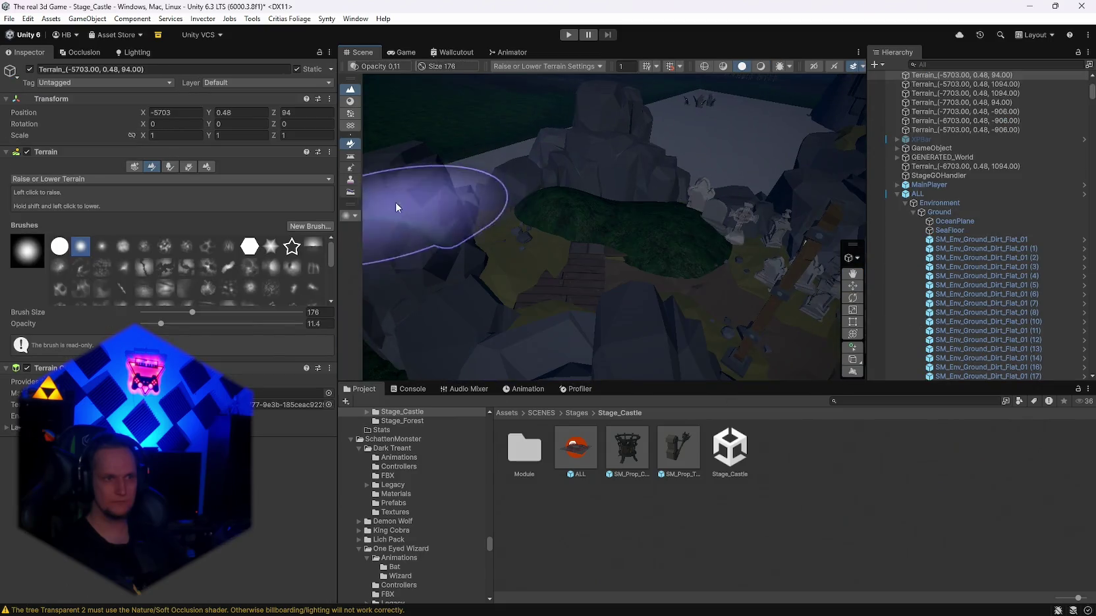
{"action": "left_click", "coordinate": [44, 179]}
{"action": "left_click", "coordinate": [40, 193]}
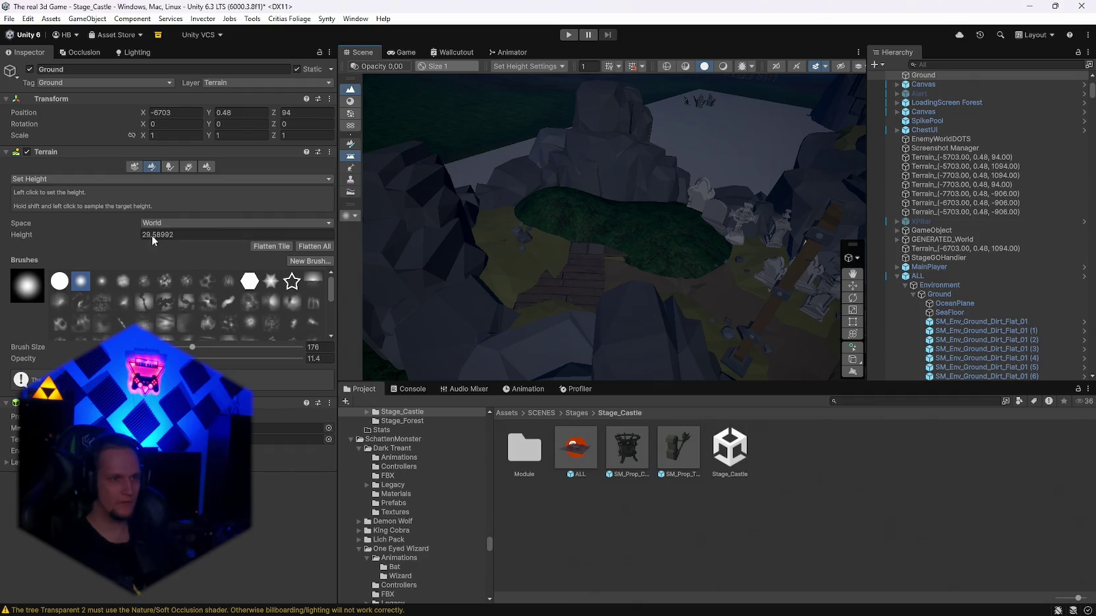
{"action": "type", "text": "47"}
{"action": "mouse_move", "coordinate": [582, 186]}
{"action": "left_mouse_down"}
{"action": "mouse_move", "coordinate": [594, 262]}
{"action": "mouse_move", "coordinate": [558, 269]}
{"action": "mouse_move", "coordinate": [627, 219]}
{"action": "left_mouse_up"}
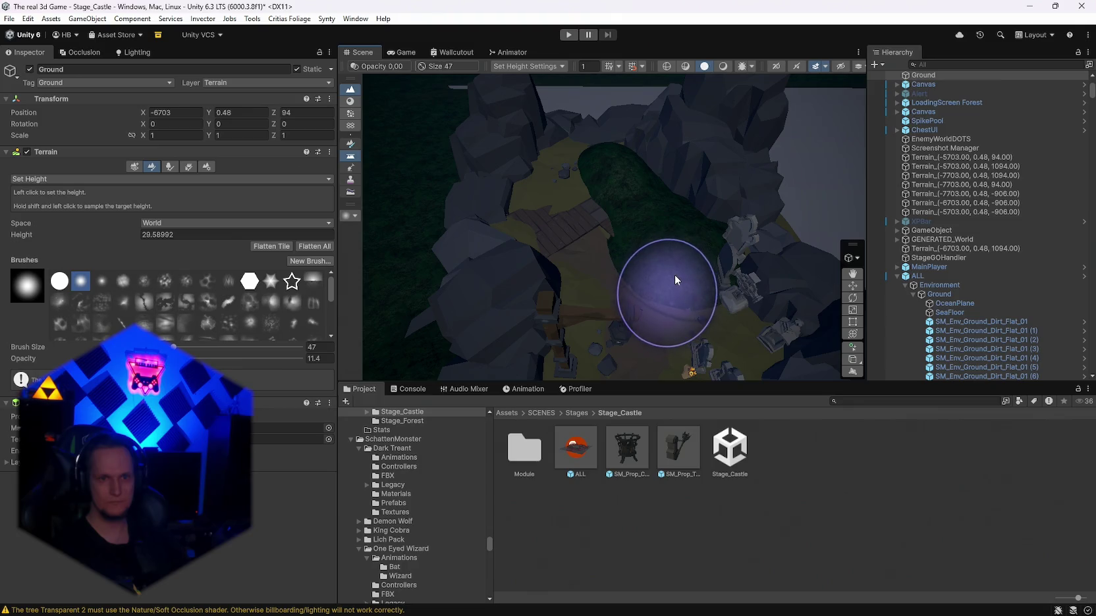
Step: Sample the plateau height 36.31411 and flatten the clearing with a size-47 brush
{"action": "left_click", "coordinate": [647, 209], "text": "shift"}
{"action": "mouse_move", "coordinate": [647, 209]}
{"action": "left_mouse_down"}
{"action": "mouse_move", "coordinate": [622, 236]}
{"action": "mouse_move", "coordinate": [537, 217]}
{"action": "left_mouse_up"}
{"action": "mouse_move", "coordinate": [535, 175]}
{"action": "left_mouse_down"}
{"action": "mouse_move", "coordinate": [521, 178]}
{"action": "mouse_move", "coordinate": [565, 181]}
{"action": "mouse_move", "coordinate": [694, 237]}
{"action": "mouse_move", "coordinate": [651, 258]}
{"action": "mouse_move", "coordinate": [670, 260]}
{"action": "mouse_move", "coordinate": [712, 244]}
{"action": "mouse_move", "coordinate": [634, 175]}
{"action": "mouse_move", "coordinate": [761, 205]}
{"action": "mouse_move", "coordinate": [569, 227]}
{"action": "mouse_move", "coordinate": [555, 235]}
{"action": "mouse_move", "coordinate": [551, 268]}
{"action": "left_mouse_up"}
{"action": "key", "text": "q"}
{"action": "left_click", "coordinate": [532, 280]}
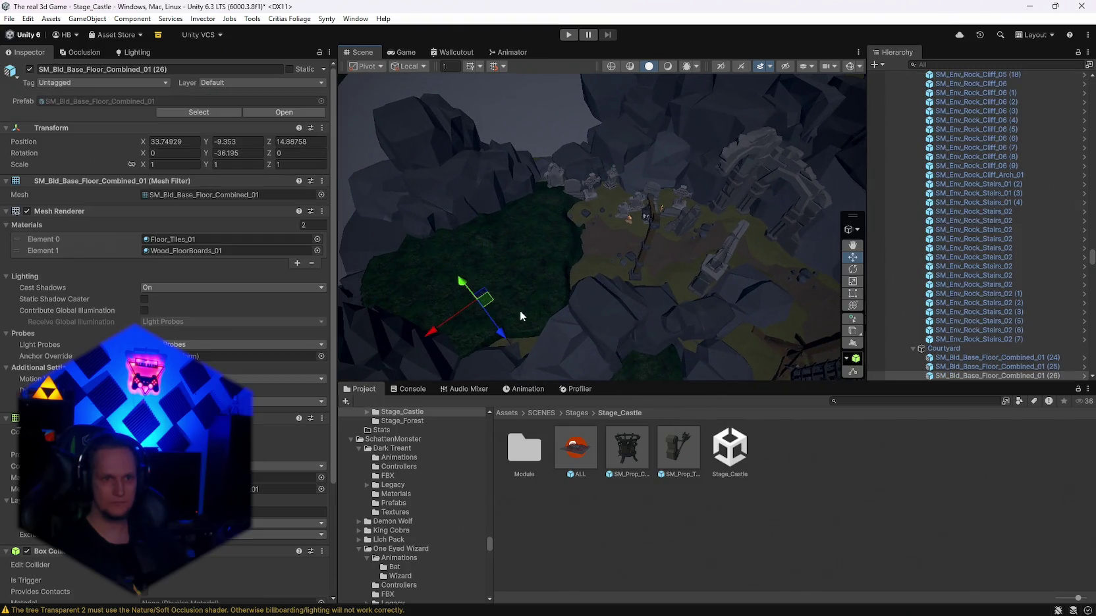
{"action": "left_click", "coordinate": [556, 277]}
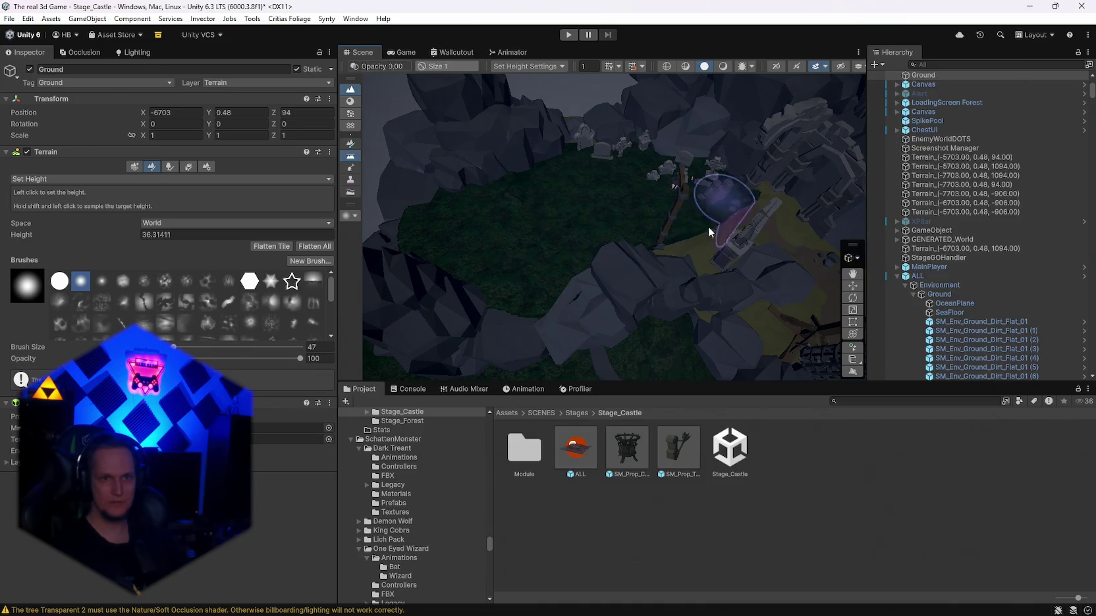
Step: Survey the castle gate, graves and graveyard plateau from several angles, then open the sculpting tool list
{"action": "left_click_drag", "start_coordinate": [667, 252], "coordinate": [622, 182]}
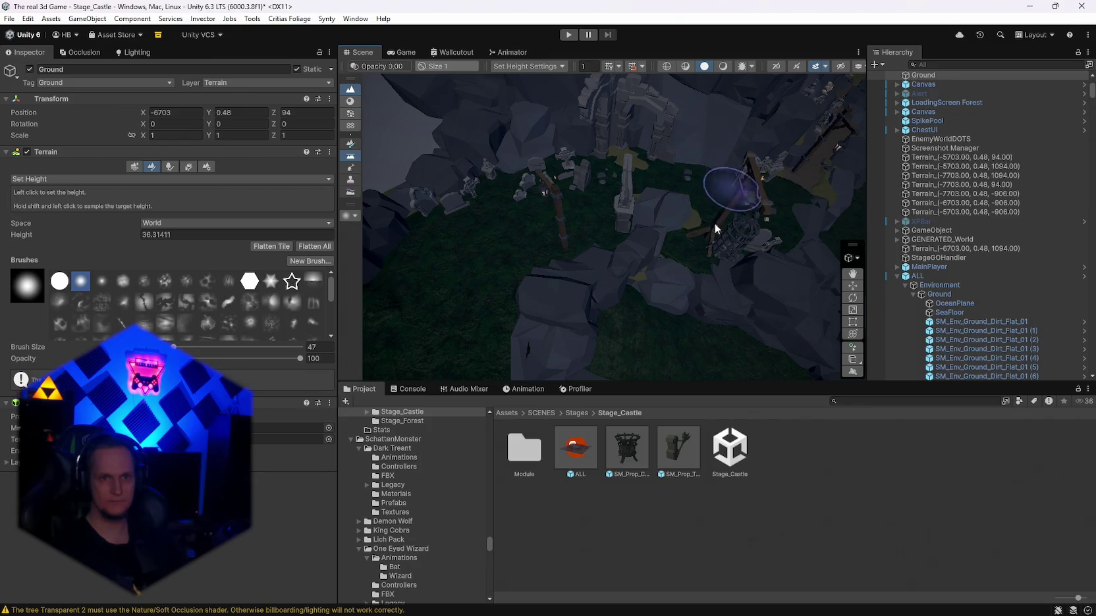
{"action": "mouse_move", "coordinate": [654, 170]}
{"action": "left_mouse_down"}
{"action": "mouse_move", "coordinate": [754, 225]}
{"action": "mouse_move", "coordinate": [783, 184]}
{"action": "mouse_move", "coordinate": [576, 168]}
{"action": "mouse_move", "coordinate": [577, 99]}
{"action": "mouse_move", "coordinate": [576, 115]}
{"action": "mouse_move", "coordinate": [552, 129]}
{"action": "mouse_move", "coordinate": [579, 161]}
{"action": "mouse_move", "coordinate": [604, 166]}
{"action": "mouse_move", "coordinate": [580, 200]}
{"action": "mouse_move", "coordinate": [508, 237]}
{"action": "mouse_move", "coordinate": [570, 177]}
{"action": "left_mouse_up"}
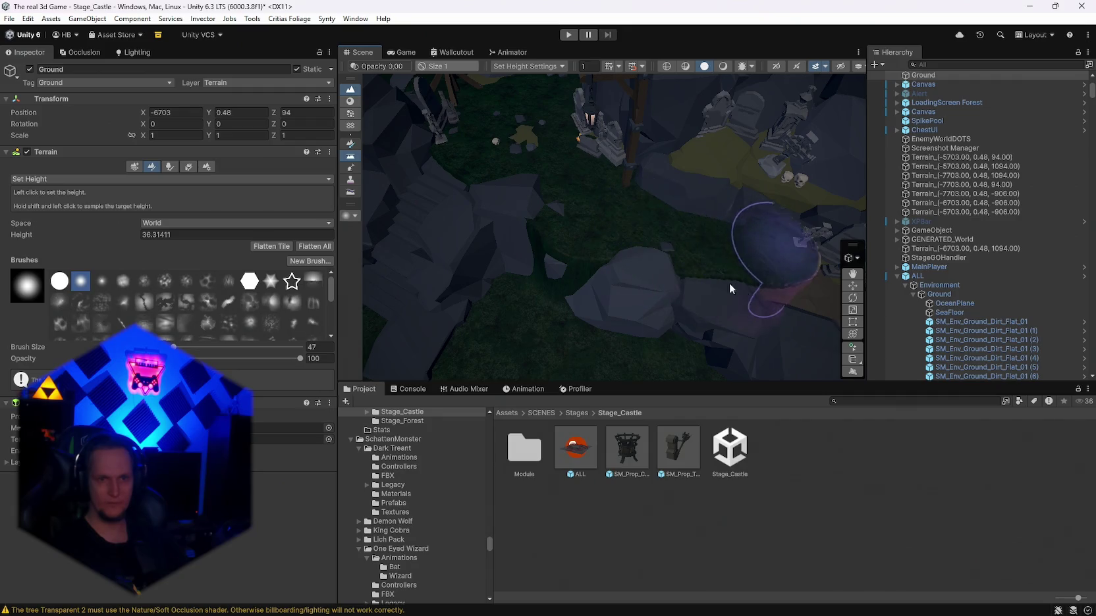
{"action": "scroll", "coordinate": [679, 231], "scroll_direction": "down", "scroll_amount": 2}
{"action": "mouse_move", "coordinate": [747, 266]}
{"action": "left_mouse_down"}
{"action": "mouse_move", "coordinate": [584, 196]}
{"action": "mouse_move", "coordinate": [632, 217]}
{"action": "mouse_move", "coordinate": [692, 220]}
{"action": "mouse_move", "coordinate": [518, 264]}
{"action": "mouse_move", "coordinate": [559, 274]}
{"action": "left_mouse_up"}
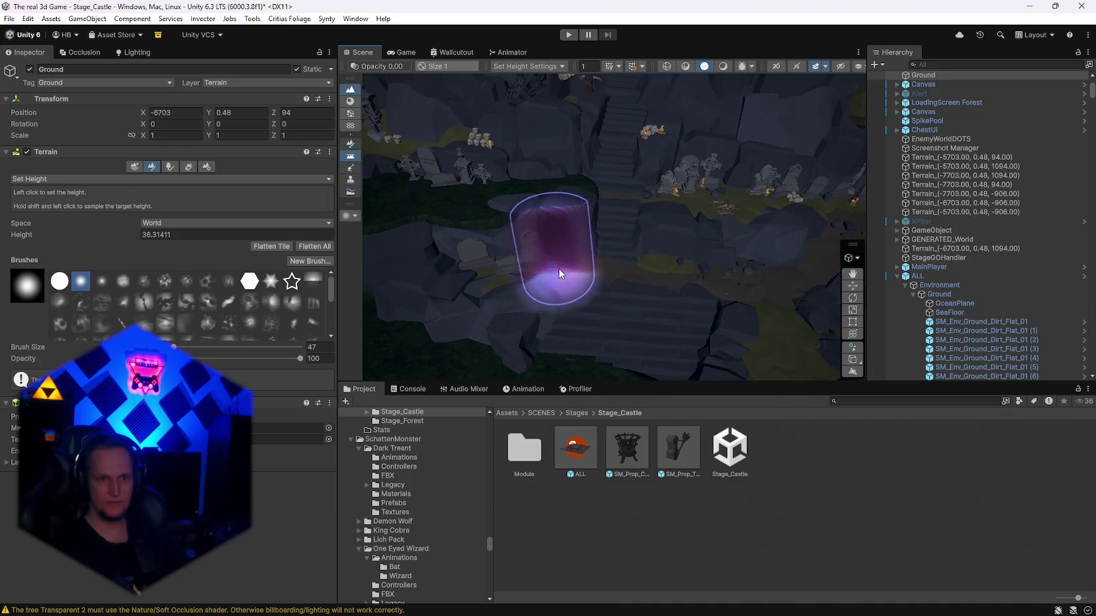
{"action": "mouse_move", "coordinate": [675, 298]}
{"action": "left_mouse_down"}
{"action": "mouse_move", "coordinate": [771, 323]}
{"action": "mouse_move", "coordinate": [751, 254]}
{"action": "mouse_move", "coordinate": [833, 245]}
{"action": "mouse_move", "coordinate": [441, 206]}
{"action": "mouse_move", "coordinate": [648, 306]}
{"action": "left_mouse_up"}
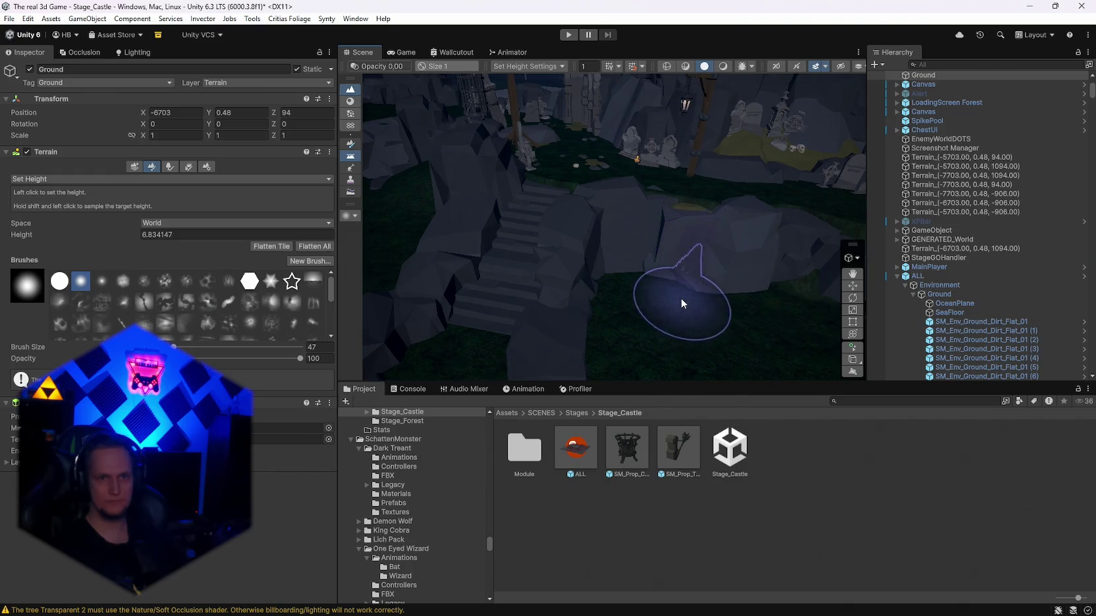
{"action": "mouse_move", "coordinate": [685, 307]}
{"action": "left_mouse_down"}
{"action": "mouse_move", "coordinate": [712, 303]}
{"action": "mouse_move", "coordinate": [597, 317]}
{"action": "mouse_move", "coordinate": [714, 328]}
{"action": "mouse_move", "coordinate": [428, 256]}
{"action": "left_mouse_up"}
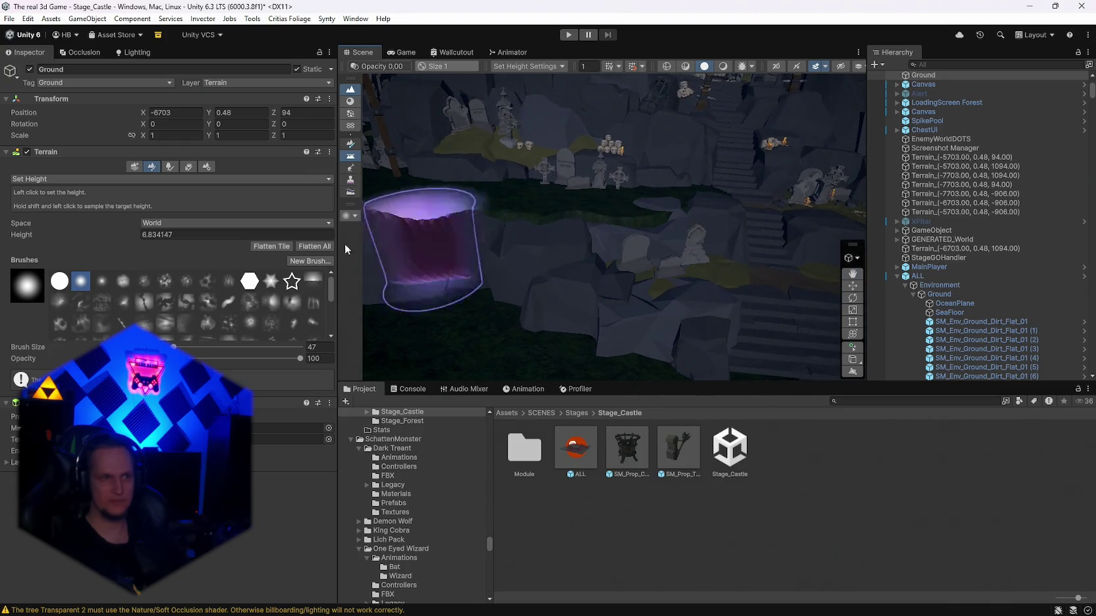
{"action": "left_click", "coordinate": [76, 181]}
Step: Switch the Ground tool to Smooth Height (brush 47, full opacity) and fly toward the castle tower
{"action": "left_click", "coordinate": [55, 242]}
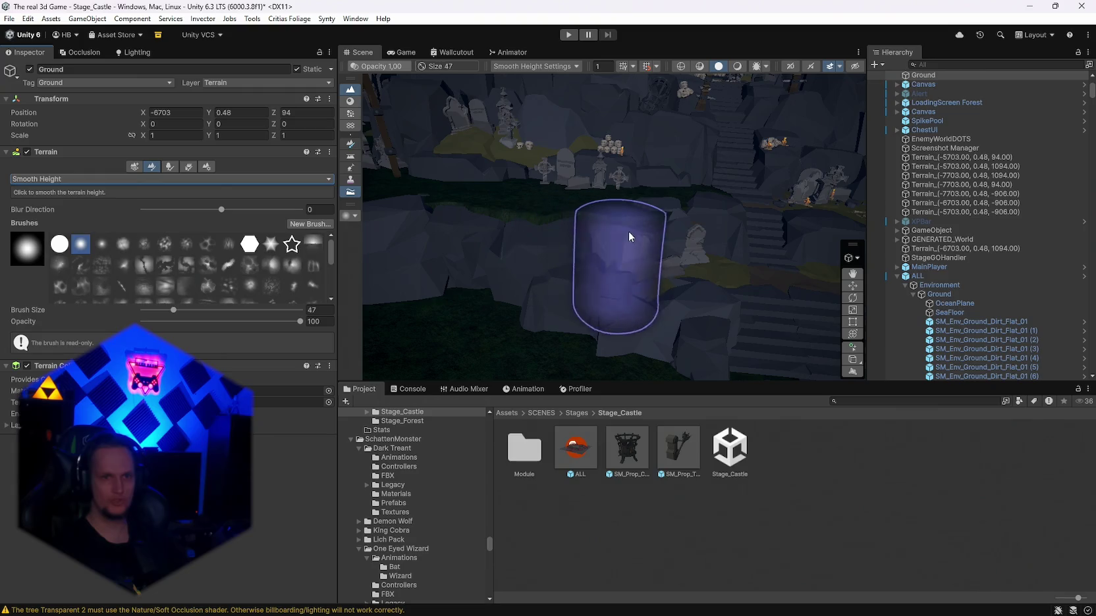
{"action": "left_click_drag", "start_coordinate": [488, 243], "coordinate": [538, 278]}
{"action": "mouse_move", "coordinate": [479, 237]}
{"action": "left_mouse_down"}
{"action": "mouse_move", "coordinate": [590, 276]}
{"action": "mouse_move", "coordinate": [570, 287]}
{"action": "mouse_move", "coordinate": [660, 274]}
{"action": "left_mouse_up"}
{"action": "mouse_move", "coordinate": [736, 272]}
{"action": "left_mouse_down"}
{"action": "mouse_move", "coordinate": [666, 244]}
{"action": "mouse_move", "coordinate": [692, 235]}
{"action": "mouse_move", "coordinate": [720, 201]}
{"action": "mouse_move", "coordinate": [822, 165]}
{"action": "left_mouse_up"}
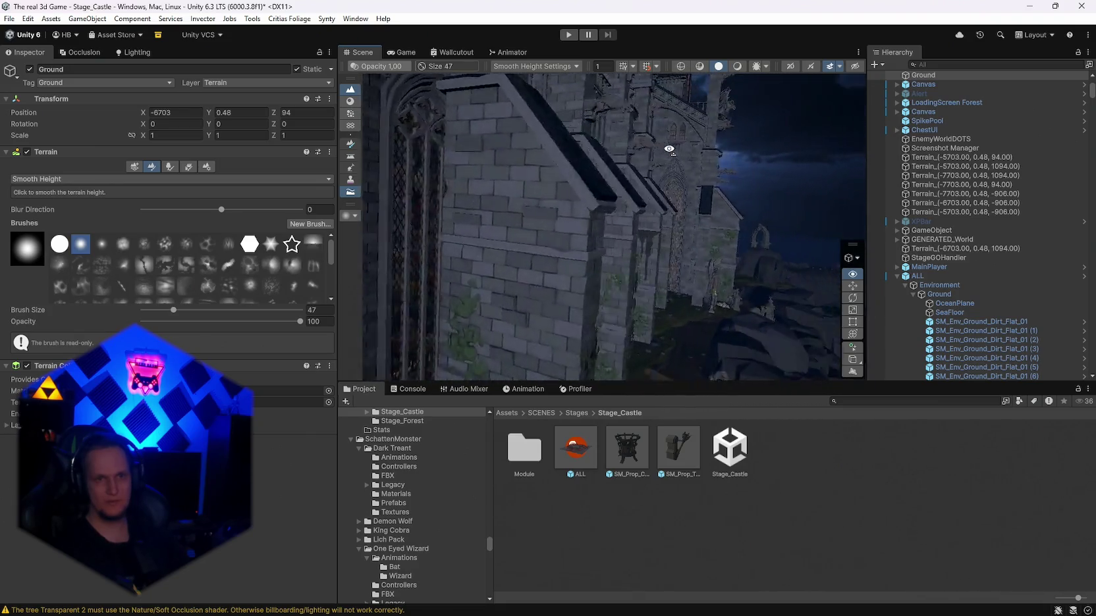
{"action": "mouse_move", "coordinate": [667, 155]}
{"action": "left_mouse_down"}
{"action": "mouse_move", "coordinate": [564, 182]}
{"action": "mouse_move", "coordinate": [396, 200]}
{"action": "mouse_move", "coordinate": [88, 197]}
{"action": "mouse_move", "coordinate": [151, 160]}
{"action": "mouse_move", "coordinate": [264, 148]}
{"action": "mouse_move", "coordinate": [333, 177]}
{"action": "mouse_move", "coordinate": [362, 173]}
{"action": "mouse_move", "coordinate": [545, 149]}
{"action": "mouse_move", "coordinate": [673, 110]}
{"action": "mouse_move", "coordinate": [781, 139]}
{"action": "mouse_move", "coordinate": [805, 132]}
{"action": "mouse_move", "coordinate": [722, 147]}
{"action": "mouse_move", "coordinate": [758, 264]}
{"action": "mouse_move", "coordinate": [876, 536]}
{"action": "left_mouse_up"}
{"action": "left_click_drag", "start_coordinate": [759, 176], "coordinate": [395, 158]}
{"action": "mouse_move", "coordinate": [90, 153]}
{"action": "left_mouse_down"}
{"action": "mouse_move", "coordinate": [133, 131]}
{"action": "mouse_move", "coordinate": [886, 199]}
{"action": "mouse_move", "coordinate": [465, 253]}
{"action": "mouse_move", "coordinate": [242, 220]}
{"action": "mouse_move", "coordinate": [747, 210]}
{"action": "left_mouse_up"}
{"action": "mouse_move", "coordinate": [755, 305]}
{"action": "left_mouse_down"}
{"action": "mouse_move", "coordinate": [152, 232]}
{"action": "mouse_move", "coordinate": [128, 179]}
{"action": "mouse_move", "coordinate": [402, 196]}
{"action": "mouse_move", "coordinate": [668, 179]}
{"action": "mouse_move", "coordinate": [348, 166]}
{"action": "left_mouse_up"}
{"action": "mouse_move", "coordinate": [931, 177]}
{"action": "left_mouse_down"}
{"action": "mouse_move", "coordinate": [936, 289]}
{"action": "mouse_move", "coordinate": [1080, 211]}
{"action": "mouse_move", "coordinate": [473, 234]}
{"action": "mouse_move", "coordinate": [477, 203]}
{"action": "mouse_move", "coordinate": [404, 184]}
{"action": "mouse_move", "coordinate": [430, 266]}
{"action": "mouse_move", "coordinate": [840, 273]}
{"action": "mouse_move", "coordinate": [648, 274]}
{"action": "mouse_move", "coordinate": [773, 245]}
{"action": "mouse_move", "coordinate": [883, 144]}
{"action": "mouse_move", "coordinate": [1062, 131]}
{"action": "mouse_move", "coordinate": [18, 165]}
{"action": "left_mouse_up"}
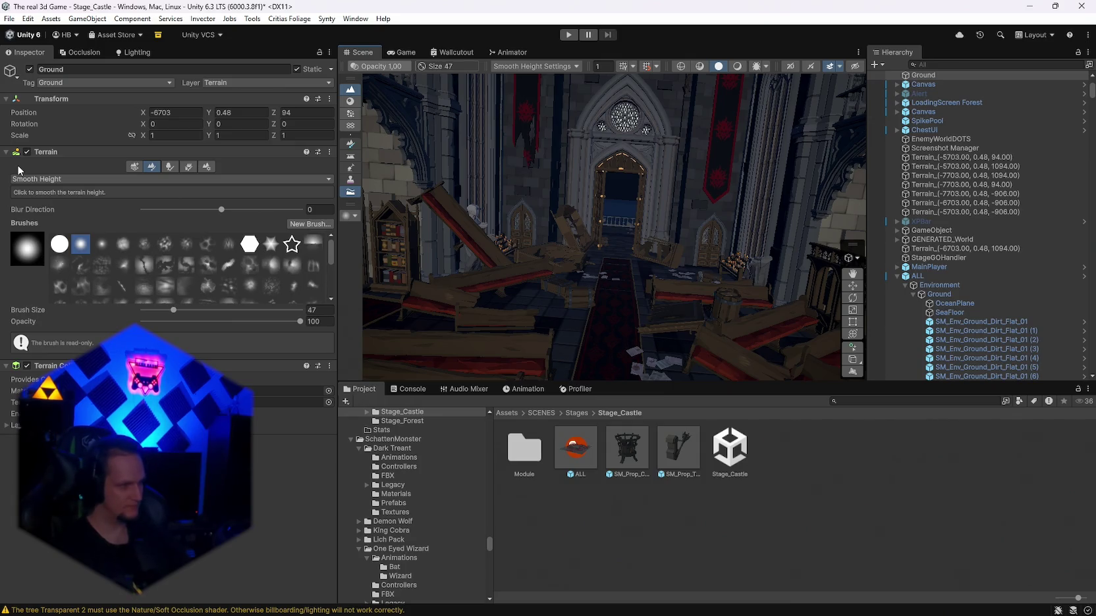
{"action": "mouse_move", "coordinate": [581, 258]}
{"action": "left_mouse_down"}
{"action": "mouse_move", "coordinate": [56, 272]}
{"action": "mouse_move", "coordinate": [1073, 280]}
{"action": "mouse_move", "coordinate": [820, 291]}
{"action": "mouse_move", "coordinate": [501, 286]}
{"action": "mouse_move", "coordinate": [533, 267]}
{"action": "mouse_move", "coordinate": [501, 298]}
{"action": "mouse_move", "coordinate": [896, 288]}
{"action": "mouse_move", "coordinate": [992, 323]}
{"action": "mouse_move", "coordinate": [1067, 296]}
{"action": "mouse_move", "coordinate": [20, 266]}
{"action": "mouse_move", "coordinate": [45, 267]}
{"action": "mouse_move", "coordinate": [39, 296]}
{"action": "mouse_move", "coordinate": [1022, 337]}
{"action": "mouse_move", "coordinate": [746, 264]}
{"action": "mouse_move", "coordinate": [805, 226]}
{"action": "mouse_move", "coordinate": [715, 278]}
{"action": "mouse_move", "coordinate": [315, 282]}
{"action": "mouse_move", "coordinate": [317, 244]}
{"action": "mouse_move", "coordinate": [962, 249]}
{"action": "mouse_move", "coordinate": [1000, 199]}
{"action": "mouse_move", "coordinate": [264, 202]}
{"action": "mouse_move", "coordinate": [423, 230]}
{"action": "mouse_move", "coordinate": [392, 244]}
{"action": "mouse_move", "coordinate": [991, 254]}
{"action": "mouse_move", "coordinate": [1059, 243]}
{"action": "mouse_move", "coordinate": [794, 253]}
{"action": "mouse_move", "coordinate": [859, 240]}
{"action": "mouse_move", "coordinate": [815, 297]}
{"action": "mouse_move", "coordinate": [836, 307]}
{"action": "mouse_move", "coordinate": [1046, 251]}
{"action": "mouse_move", "coordinate": [324, 243]}
{"action": "mouse_move", "coordinate": [88, 260]}
{"action": "mouse_move", "coordinate": [1009, 259]}
{"action": "mouse_move", "coordinate": [709, 232]}
{"action": "left_mouse_up"}
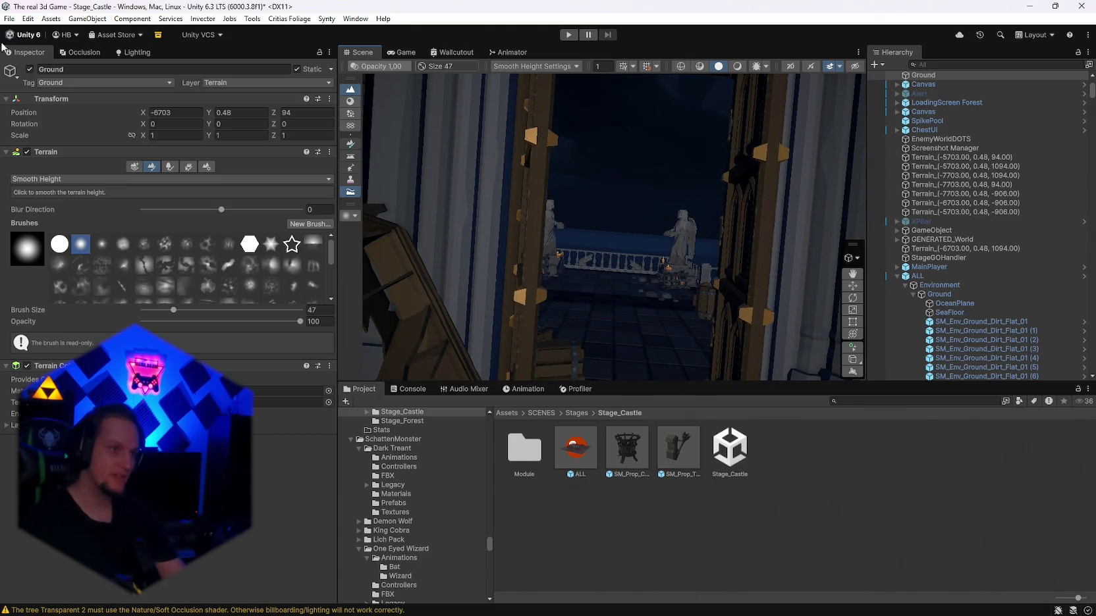
{"action": "left_click", "coordinate": [6, 19]}
Step: Save the Stage_Castle scene and then the whole project
{"action": "left_click", "coordinate": [26, 74]}
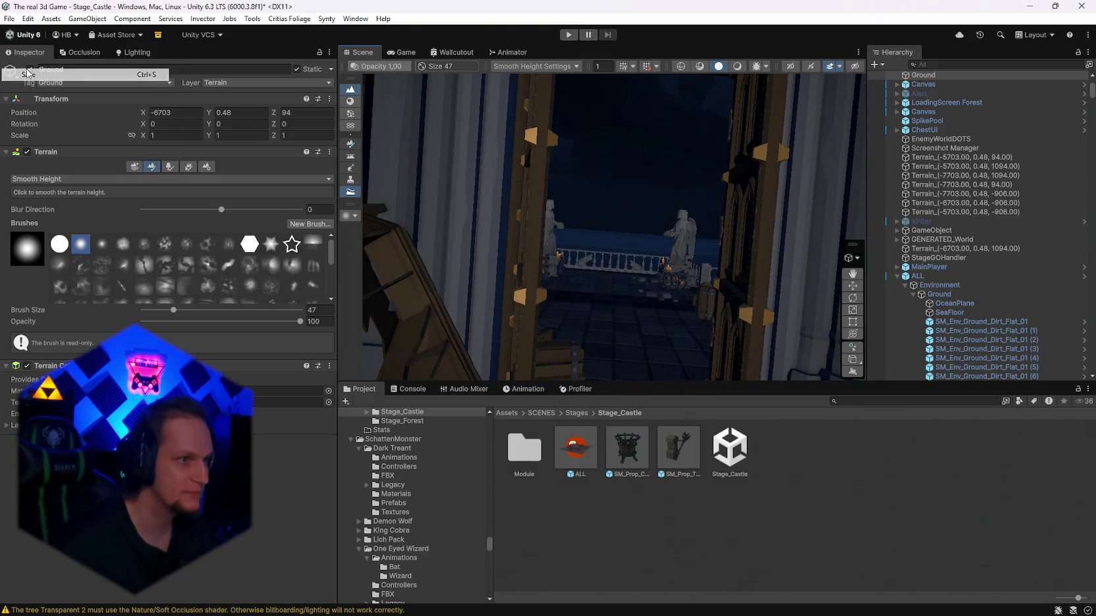
{"action": "left_click", "coordinate": [10, 19]}
{"action": "left_click", "coordinate": [34, 140]}
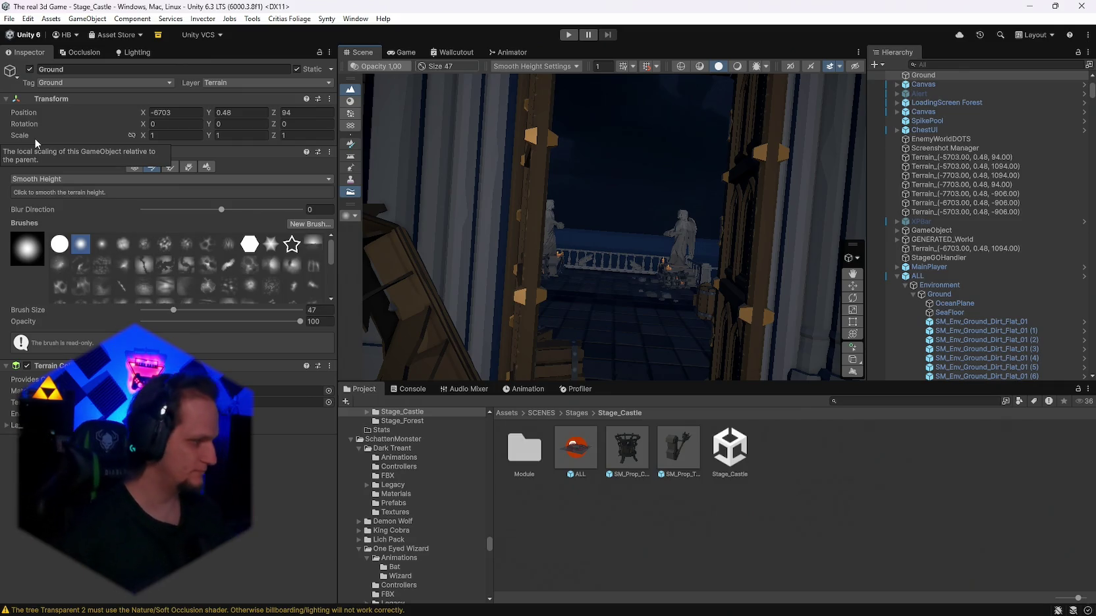
Step: Repeat the scene save, project save and a final scene save
{"action": "mouse_move", "coordinate": [619, 209]}
{"action": "left_mouse_down"}
{"action": "mouse_move", "coordinate": [359, 287]}
{"action": "mouse_move", "coordinate": [58, 195]}
{"action": "mouse_move", "coordinate": [3, 4]}
{"action": "left_mouse_up"}
{"action": "left_click", "coordinate": [10, 18]}
{"action": "left_click", "coordinate": [28, 70]}
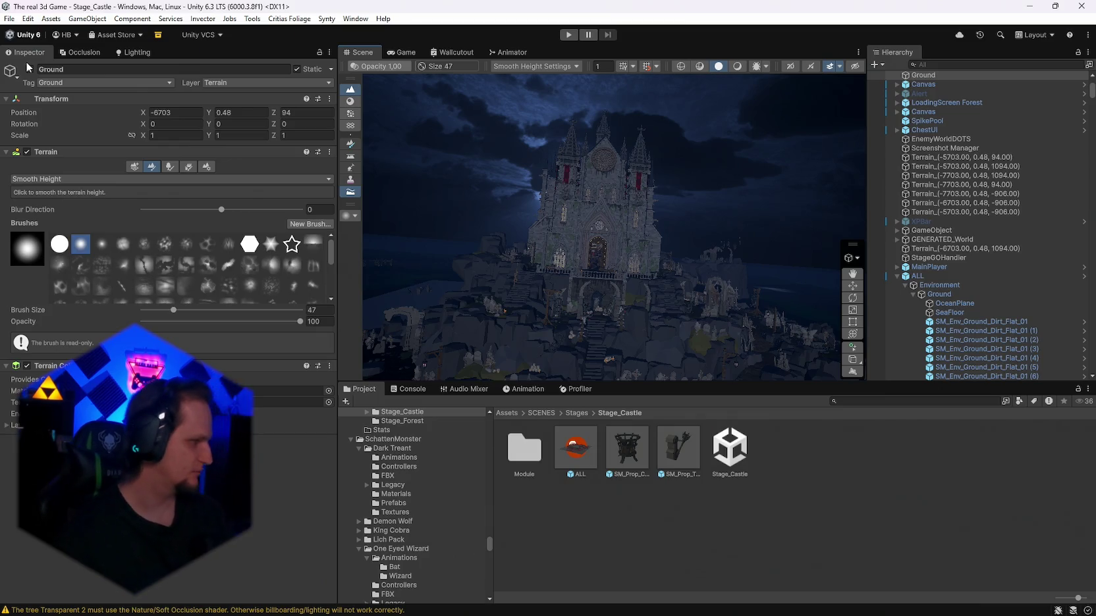
{"action": "left_click", "coordinate": [9, 19]}
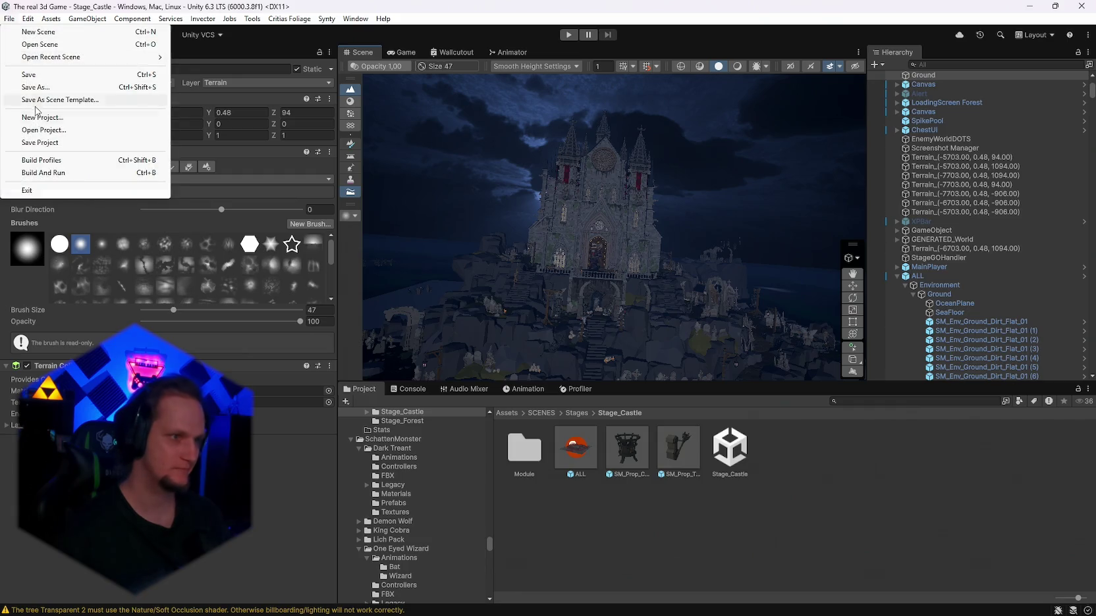
{"action": "left_click", "coordinate": [29, 143]}
{"action": "left_click", "coordinate": [9, 19]}
{"action": "left_click", "coordinate": [29, 75]}
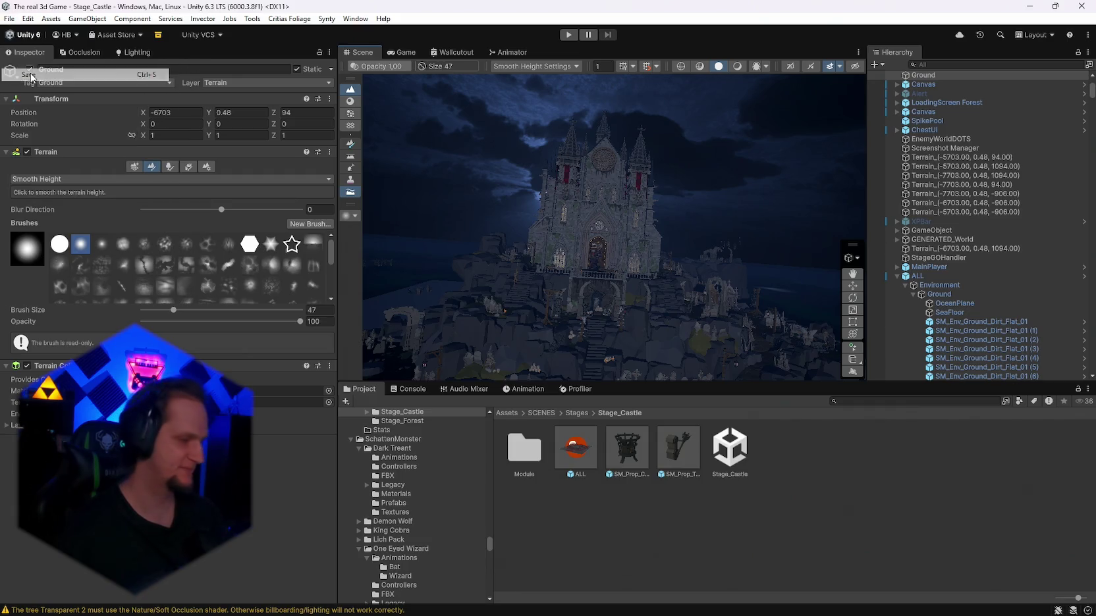